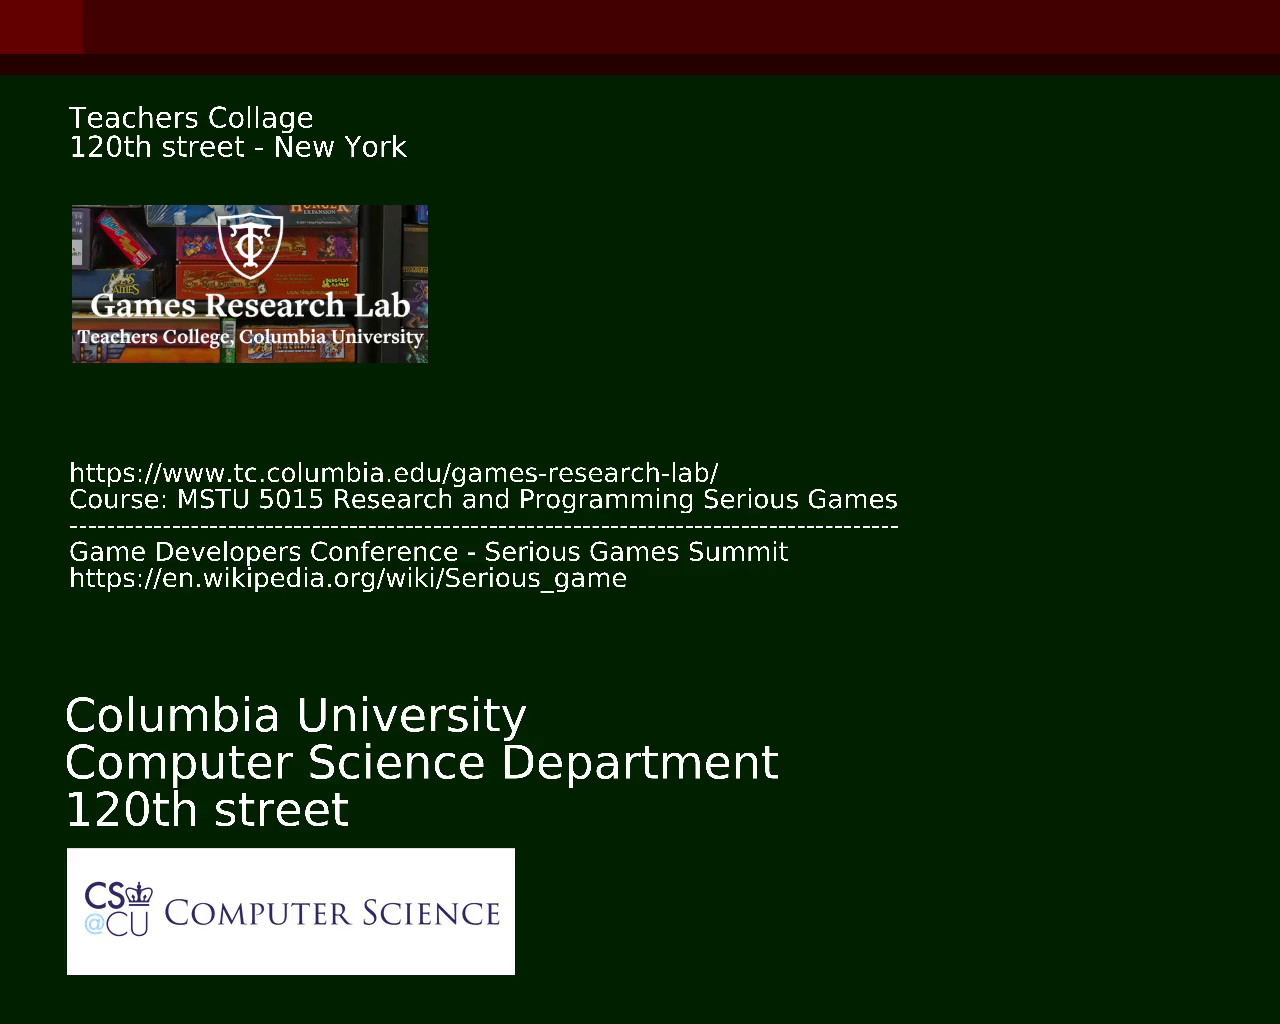
Step: Advance the slideshow to the next slide
{"action": "key", "text": "Right"}
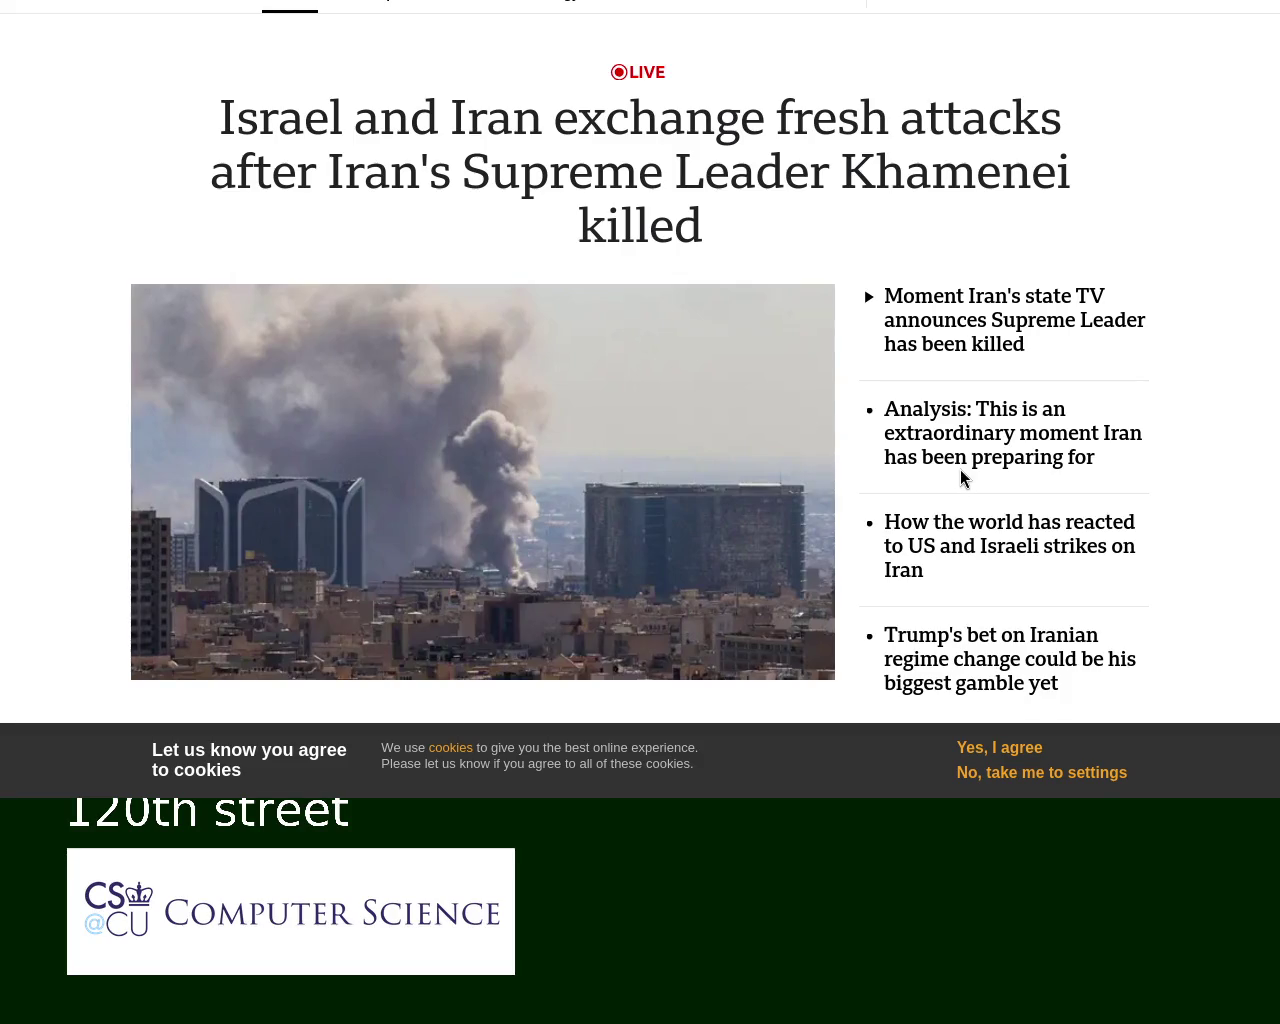
Step: From the Euronews article, open the BBC live page on the Khamenei story
{"action": "scroll", "coordinate": [1275, 195], "scroll_direction": "down", "scroll_amount": 6}
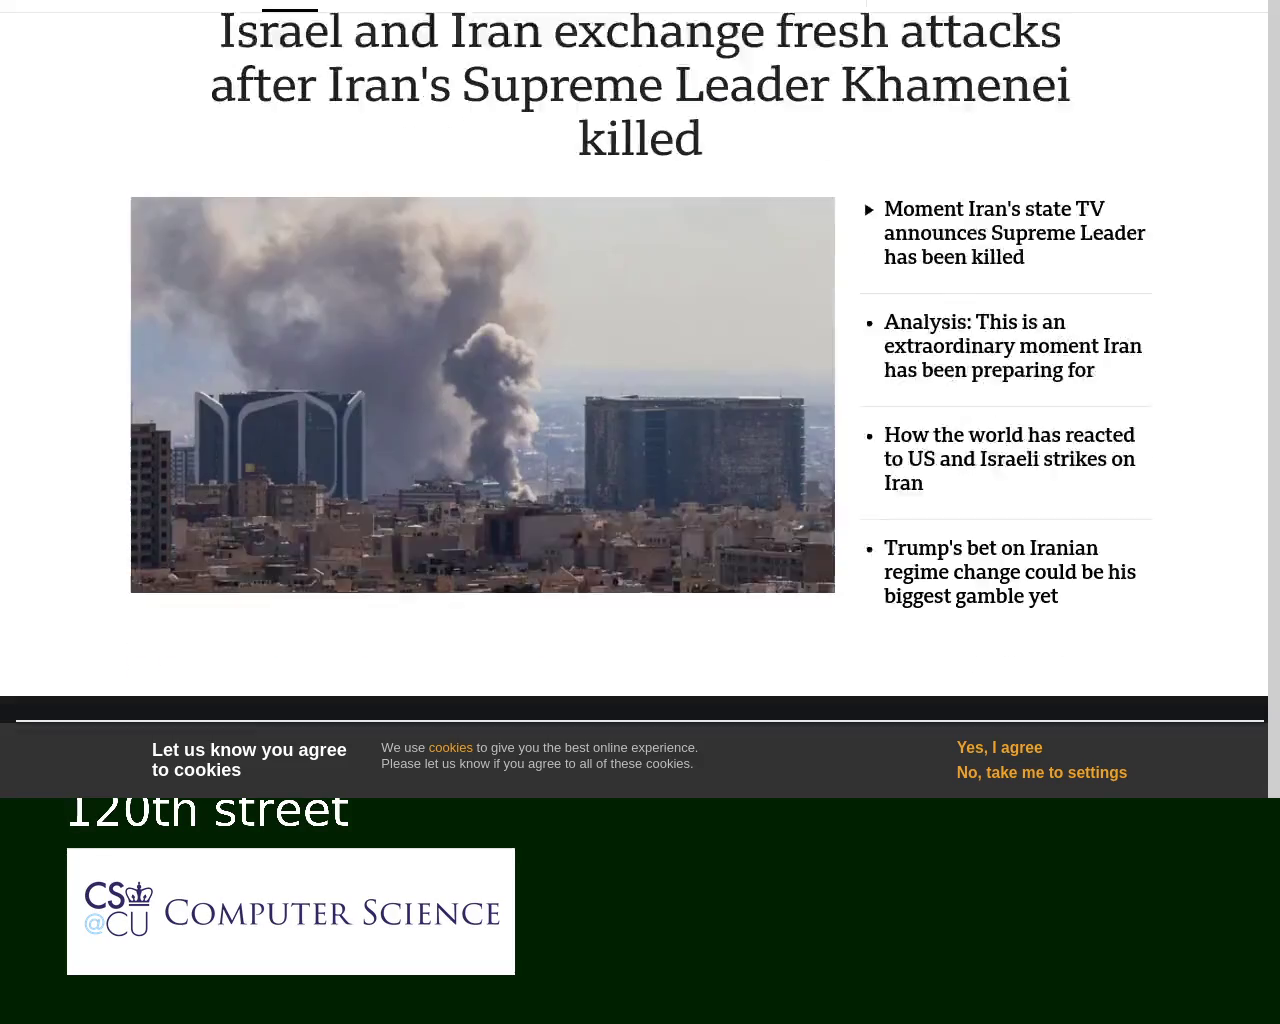
{"action": "scroll", "coordinate": [1275, 200], "scroll_direction": "up", "scroll_amount": 5}
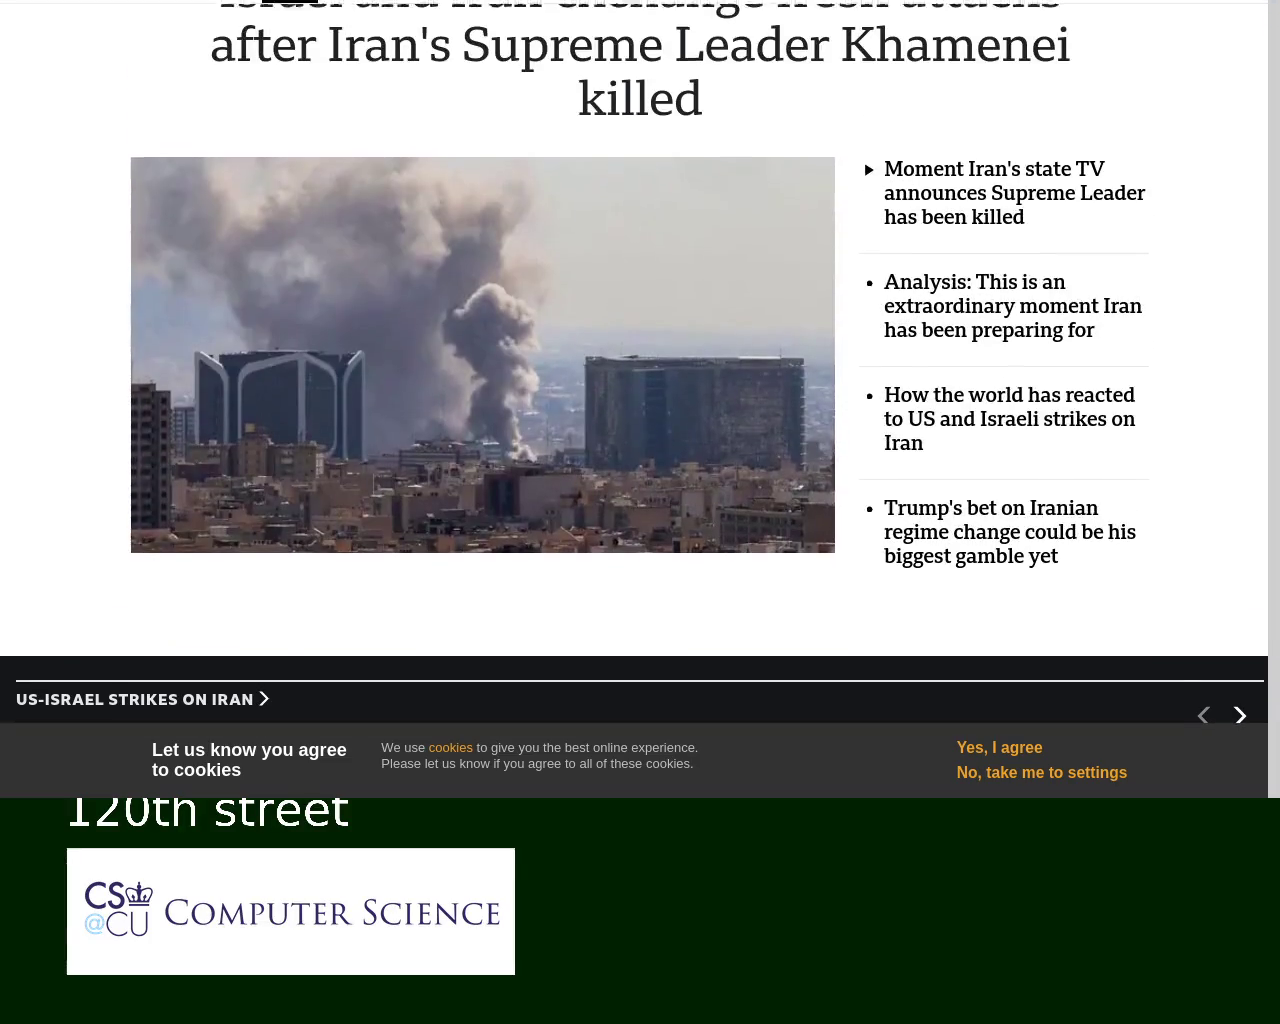
{"action": "left_click", "coordinate": [478, 453]}
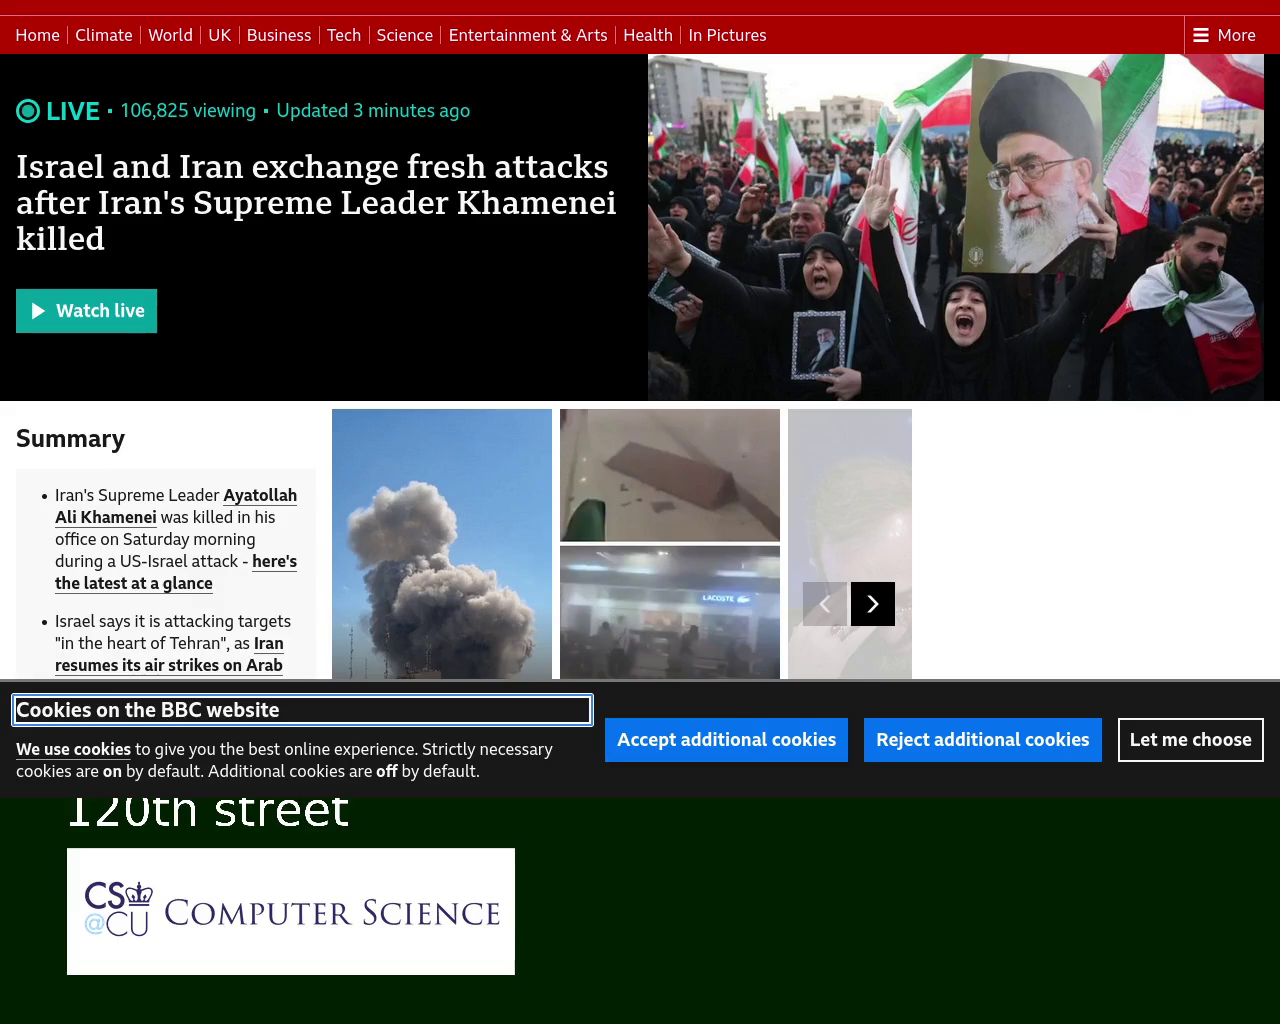
Step: Dismiss focus from the cookie notice and scroll the live page to the 11:32 entry
{"action": "left_click", "coordinate": [314, 200]}
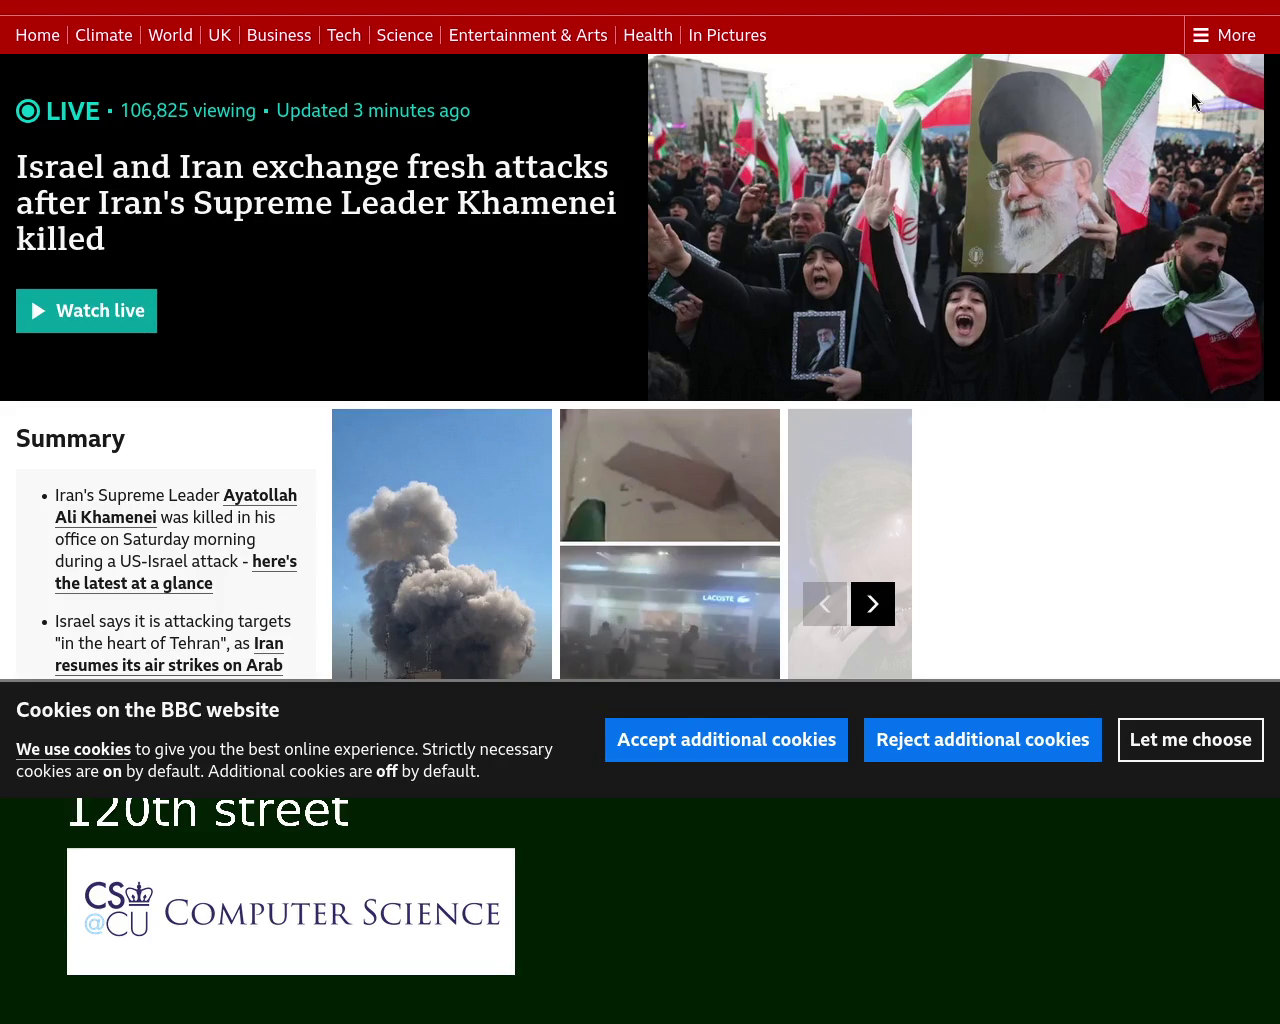
{"action": "scroll", "coordinate": [995, 219], "scroll_direction": "down", "scroll_amount": 2}
{"action": "scroll", "coordinate": [640, 350], "scroll_direction": "down", "scroll_amount": 15}
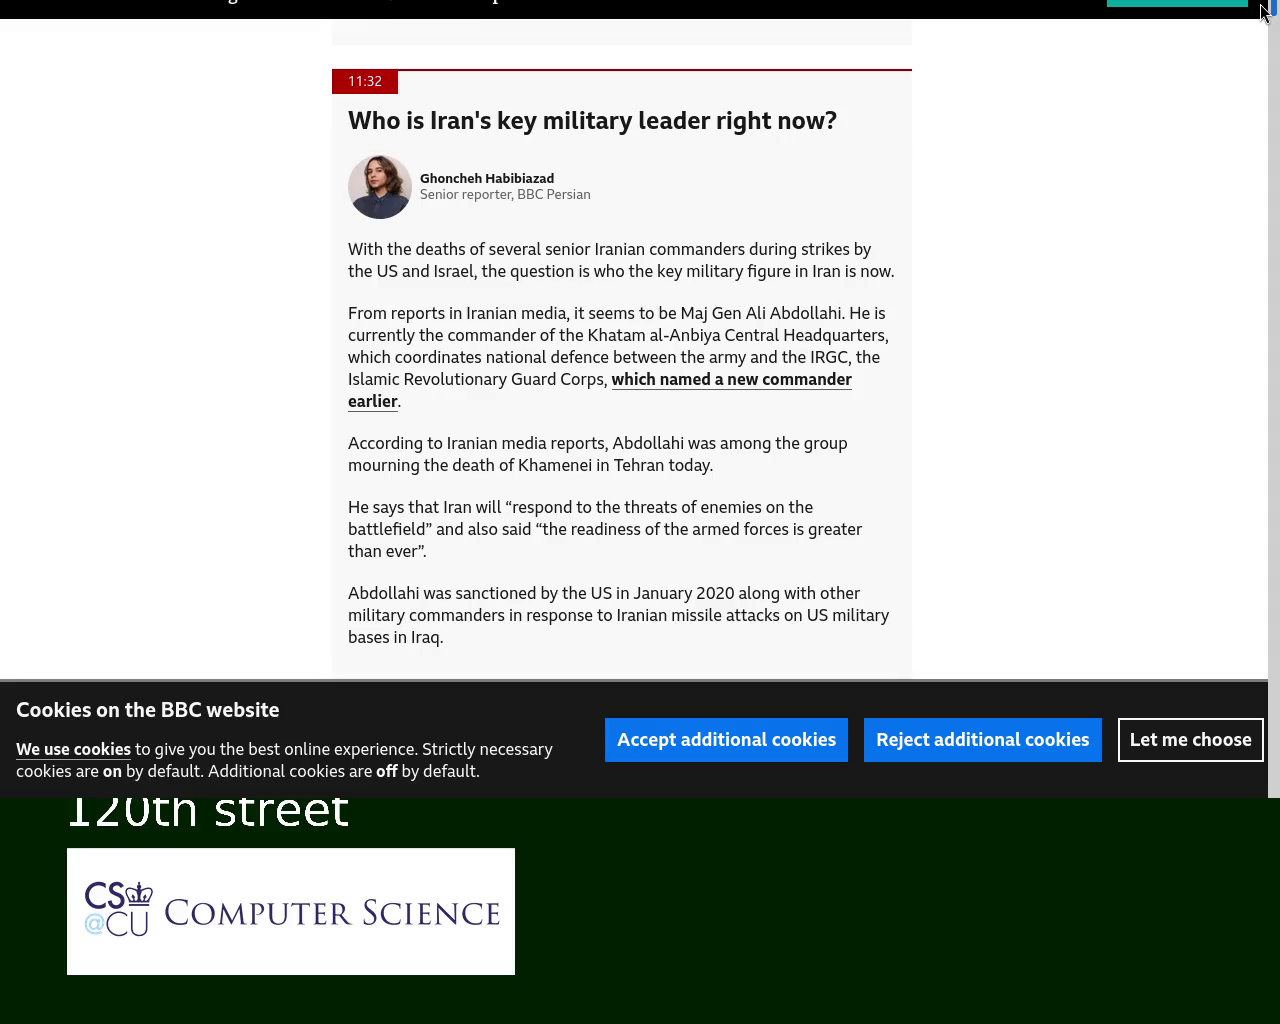
{"action": "scroll", "coordinate": [1262, 12], "scroll_direction": "up", "scroll_amount": 7}
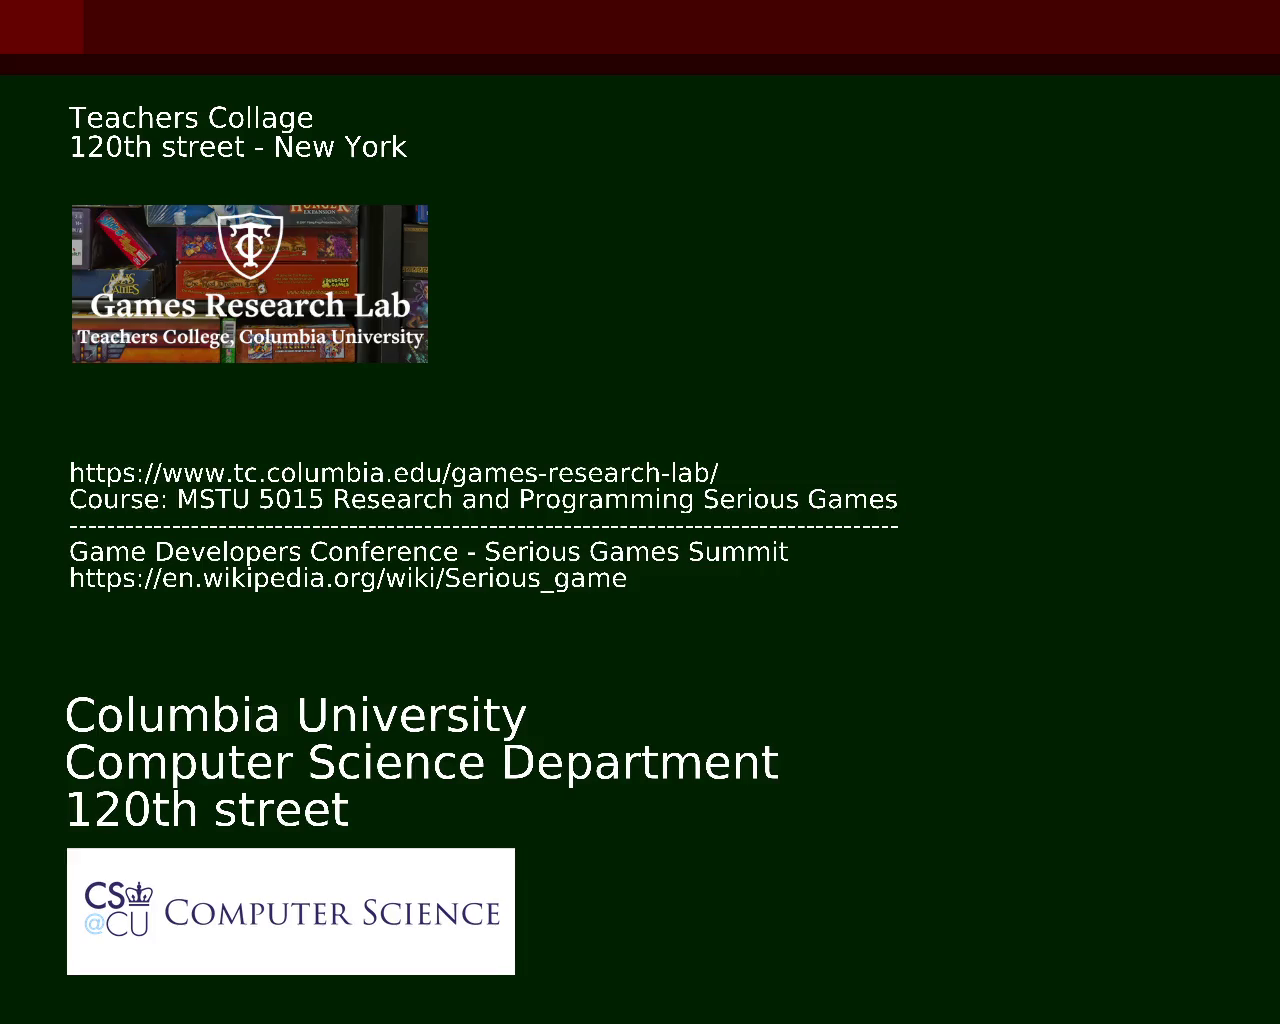
Step: Advance to the next slide, the Saint Dominic painting
{"action": "key", "text": "Right"}
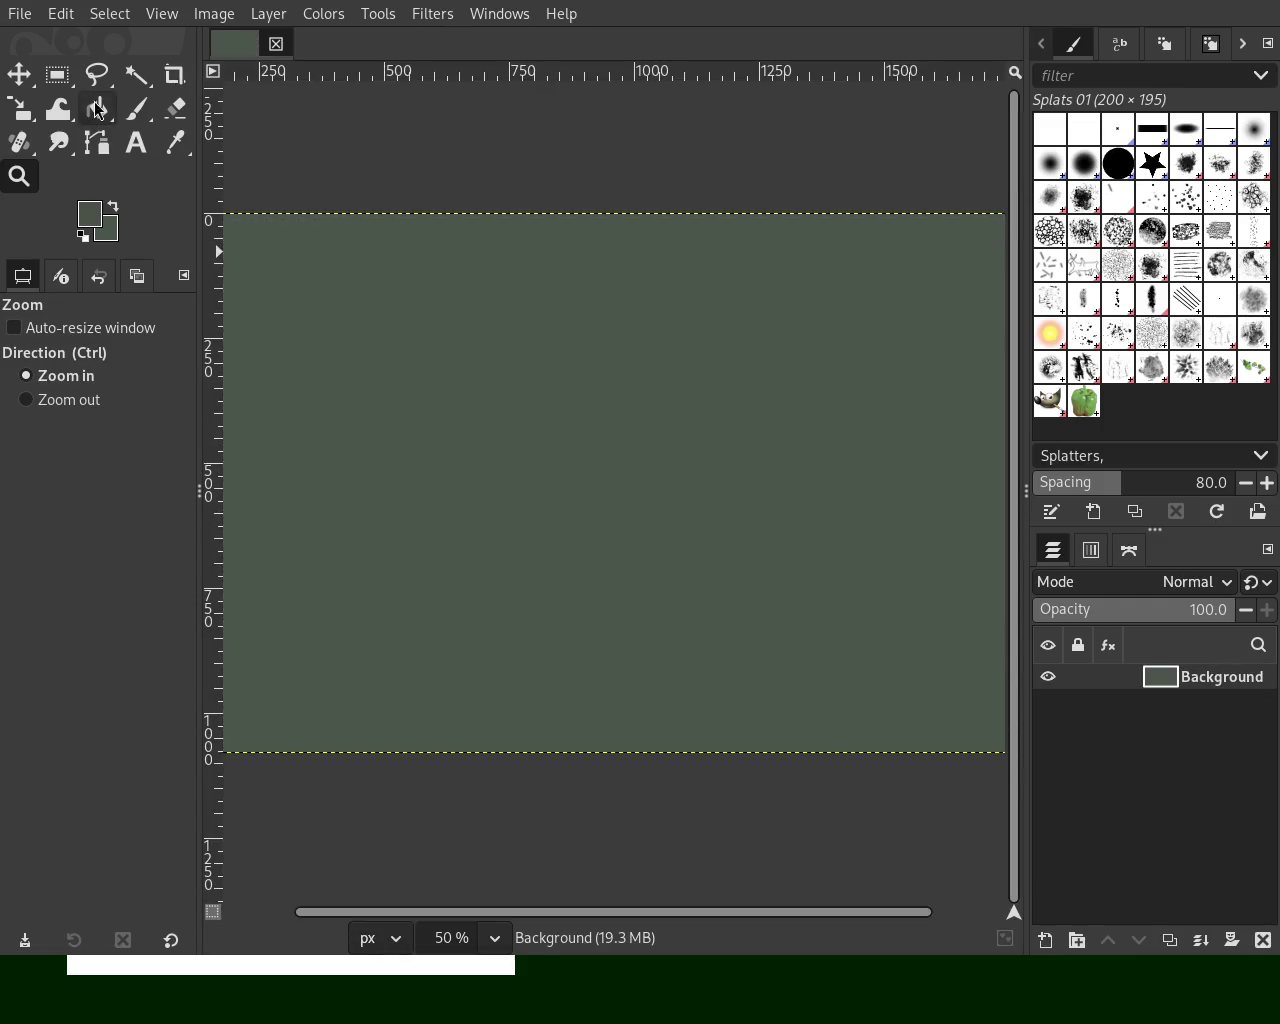
Step: Stamp a black Cell 02 brush texture once onto the green canvas with the Paintbrush
{"action": "left_click", "coordinate": [136, 109]}
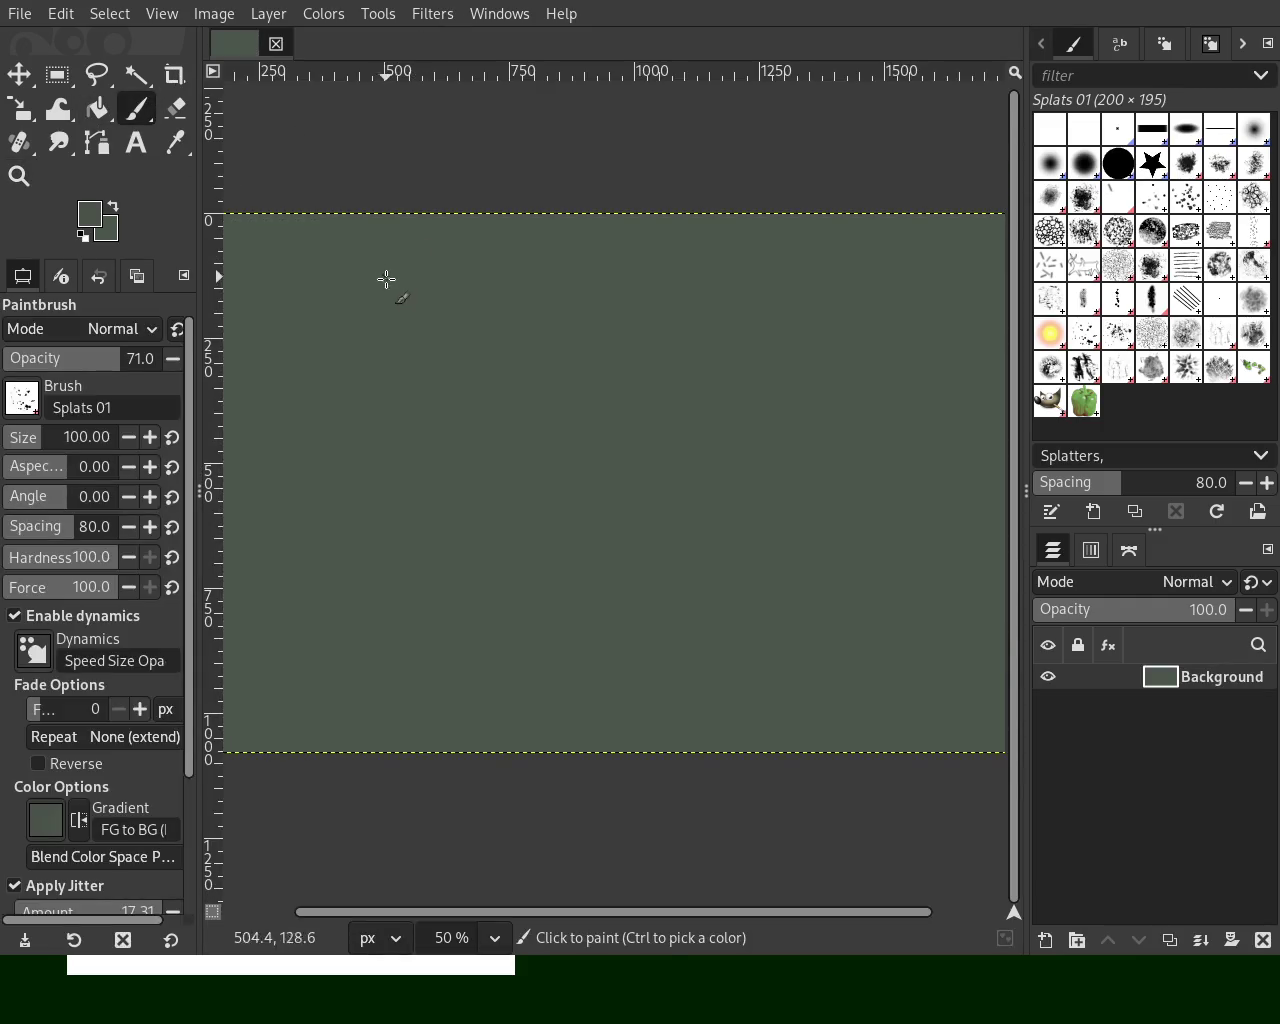
{"action": "left_click", "coordinate": [1084, 197]}
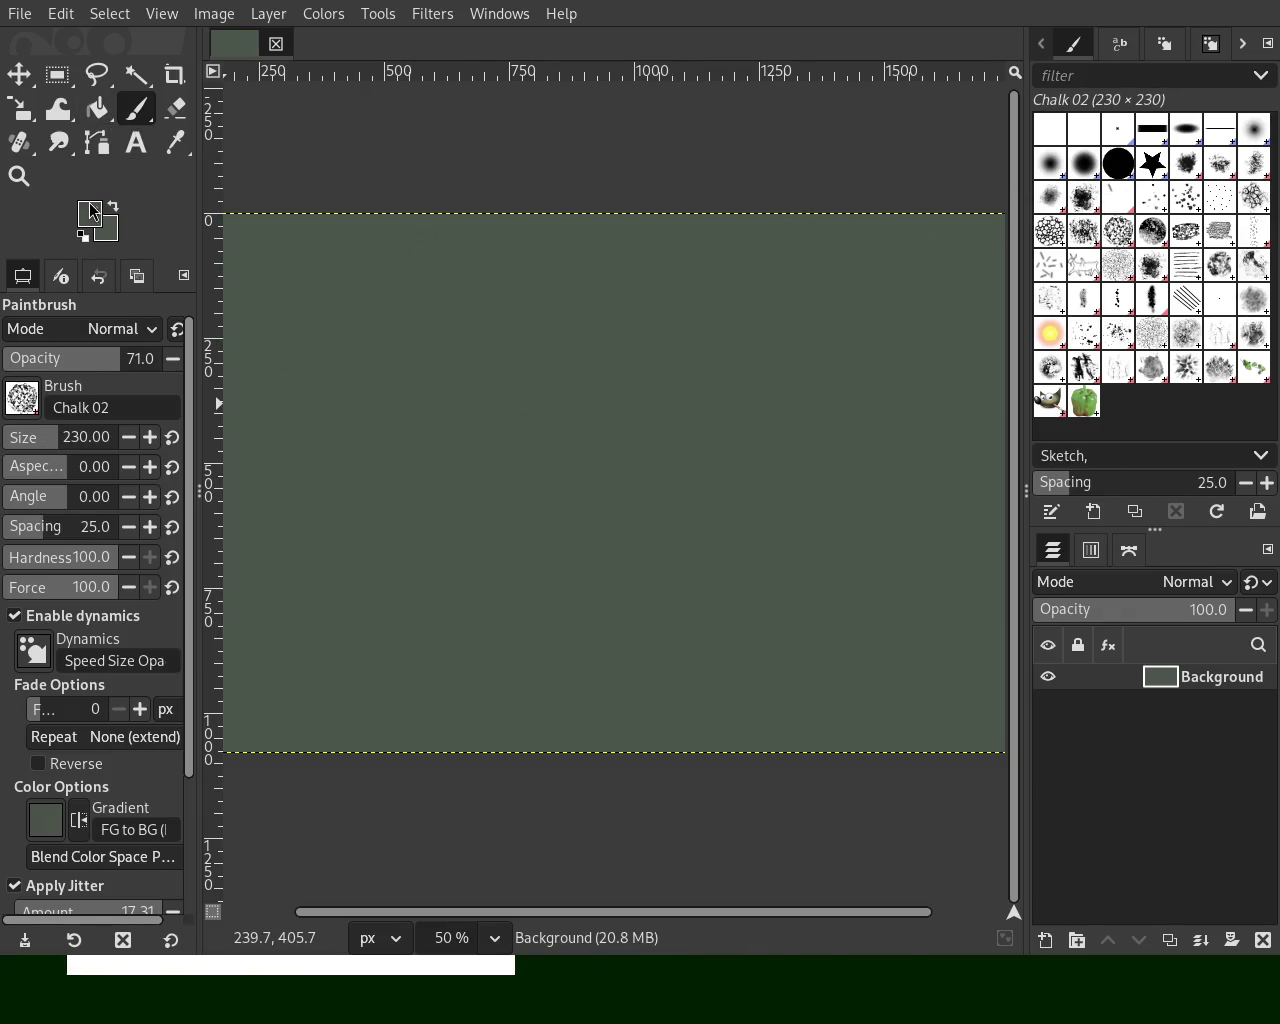
{"action": "key", "text": "d"}
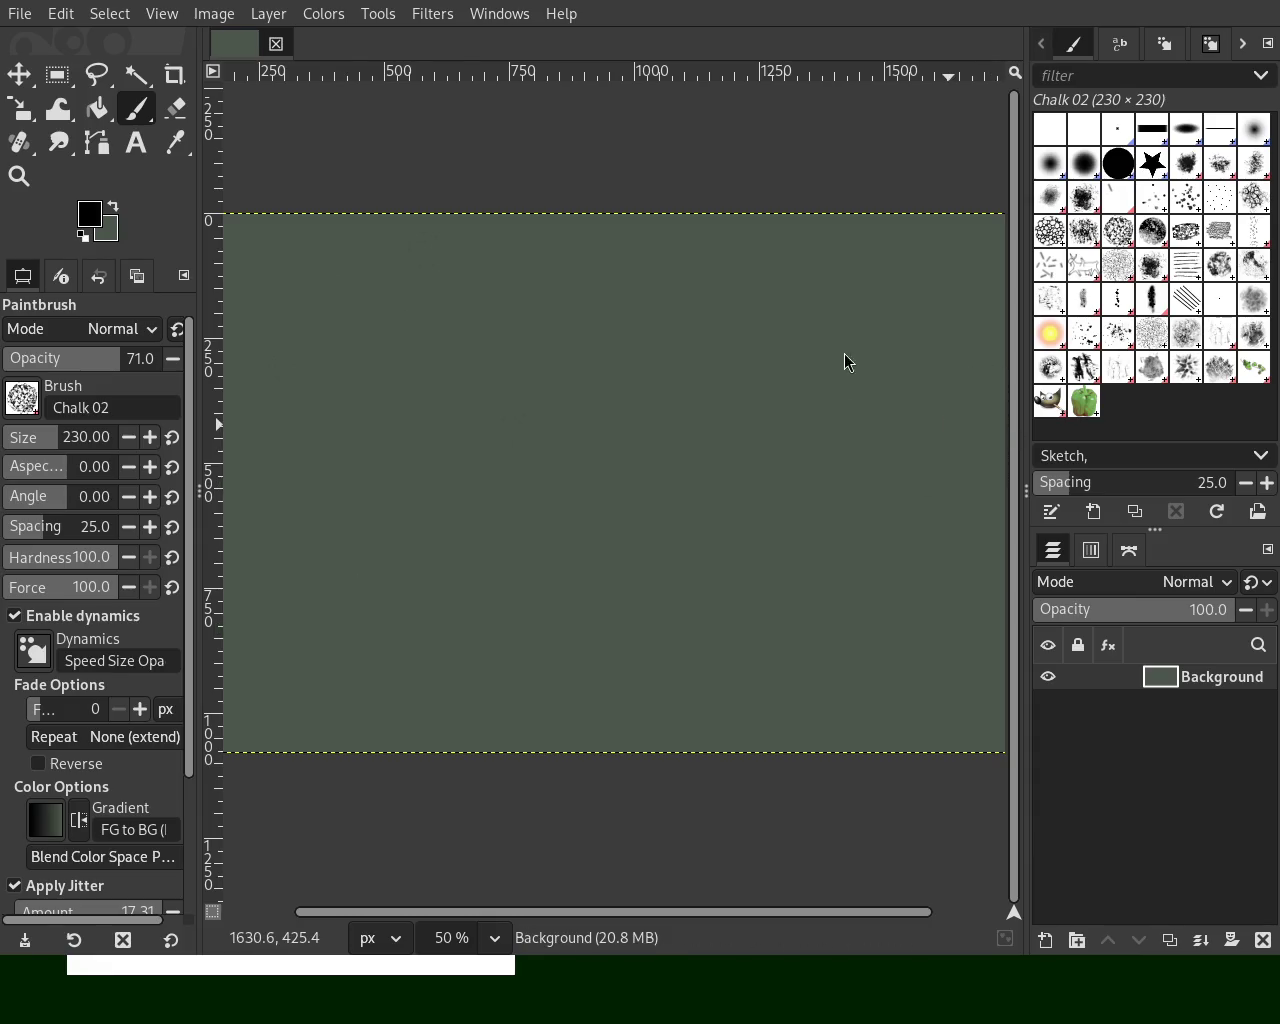
{"action": "left_click", "coordinate": [1046, 268]}
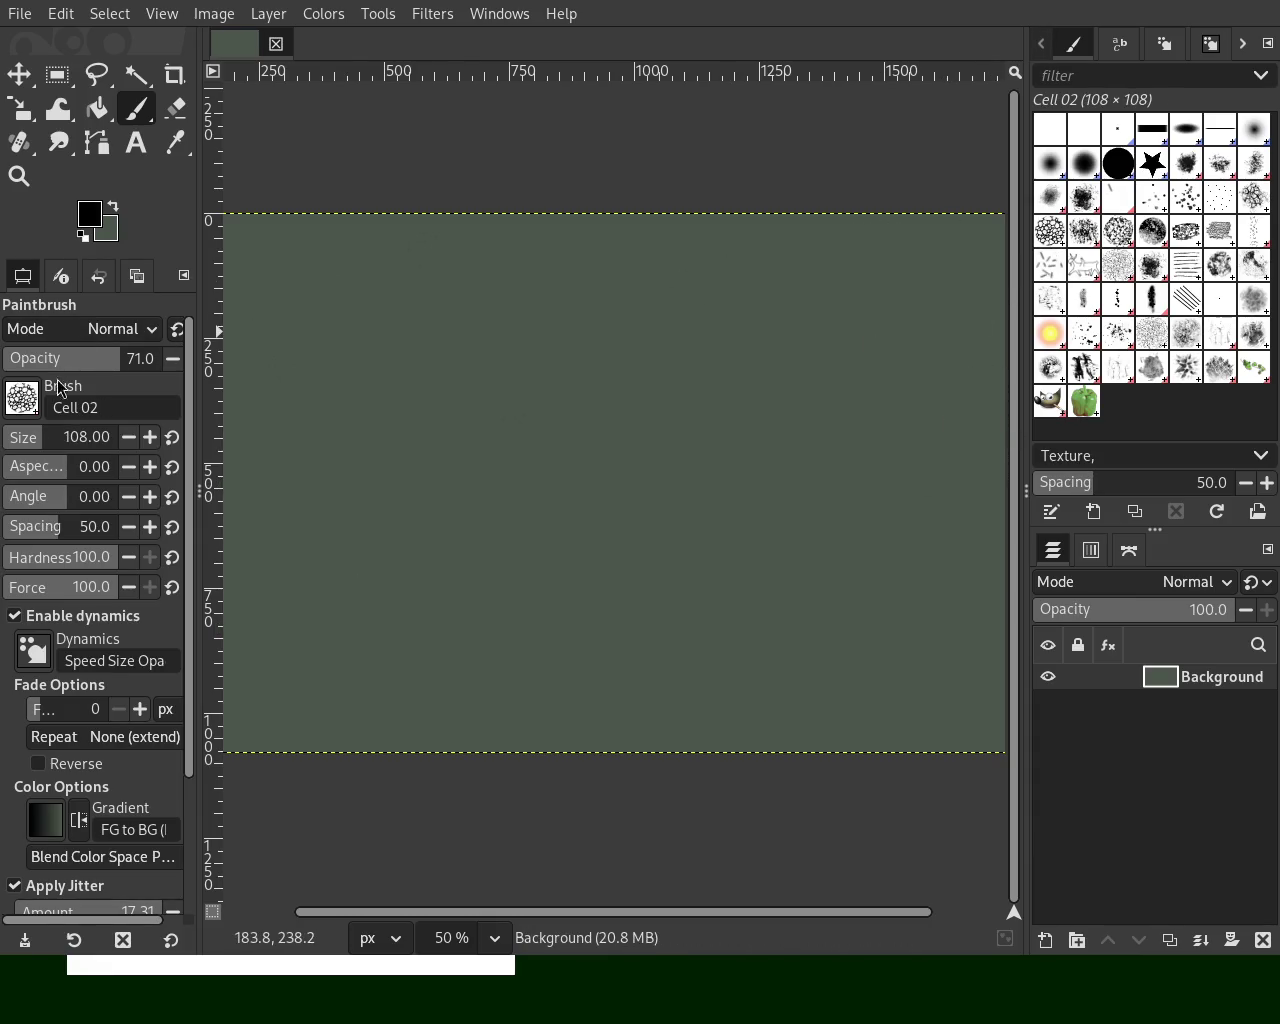
{"action": "left_click", "coordinate": [515, 444]}
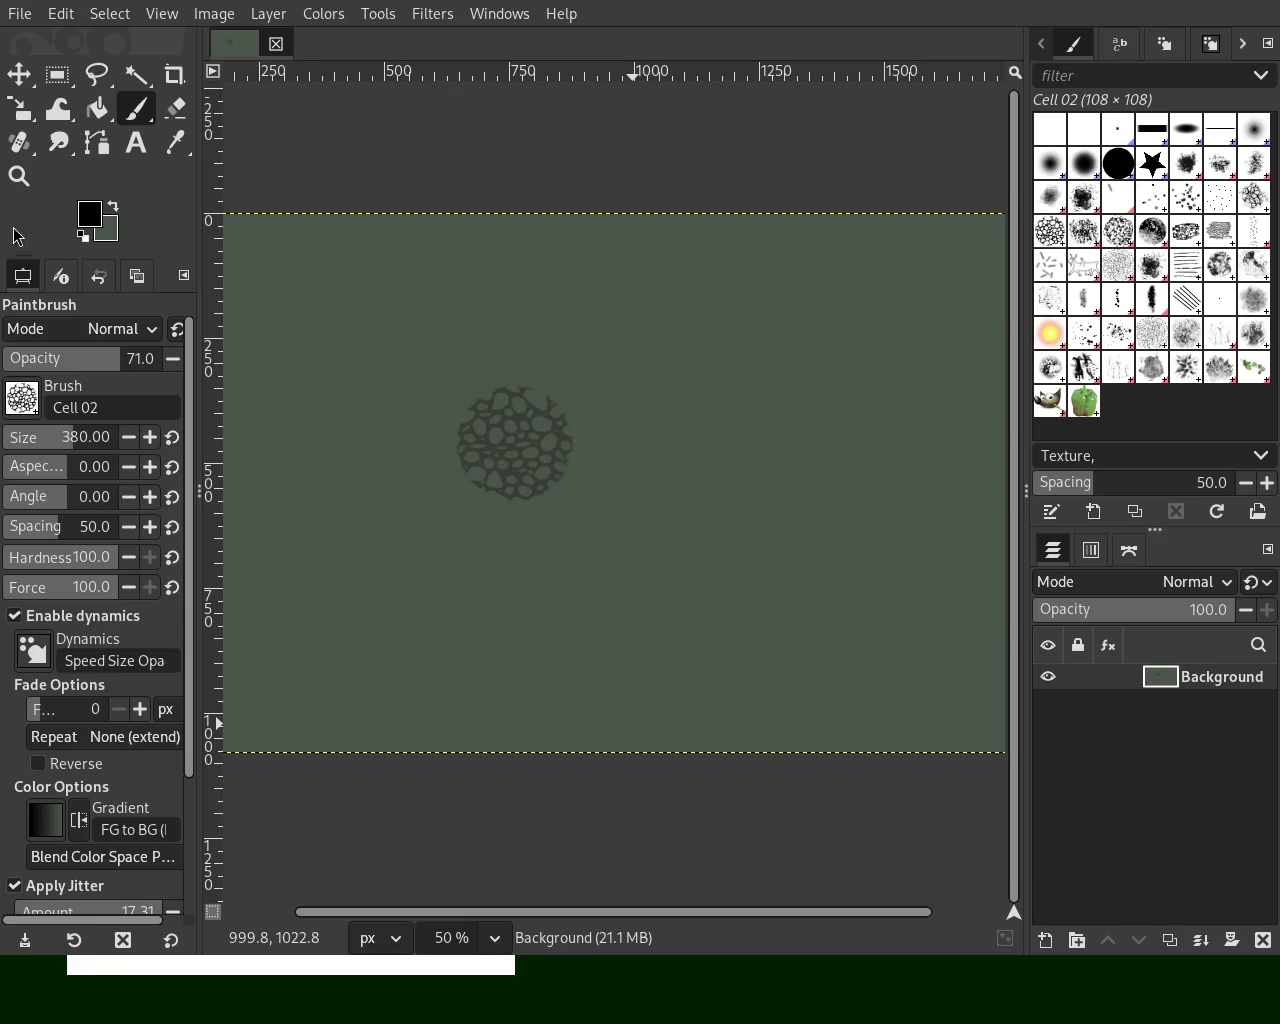
Step: Zoom in closely on the cell-texture stamp
{"action": "left_click", "coordinate": [18, 176]}
{"action": "left_click", "coordinate": [424, 429], "text": "ctrl"}
{"action": "left_click", "coordinate": [475, 443]}
{"action": "left_click", "coordinate": [500, 429]}
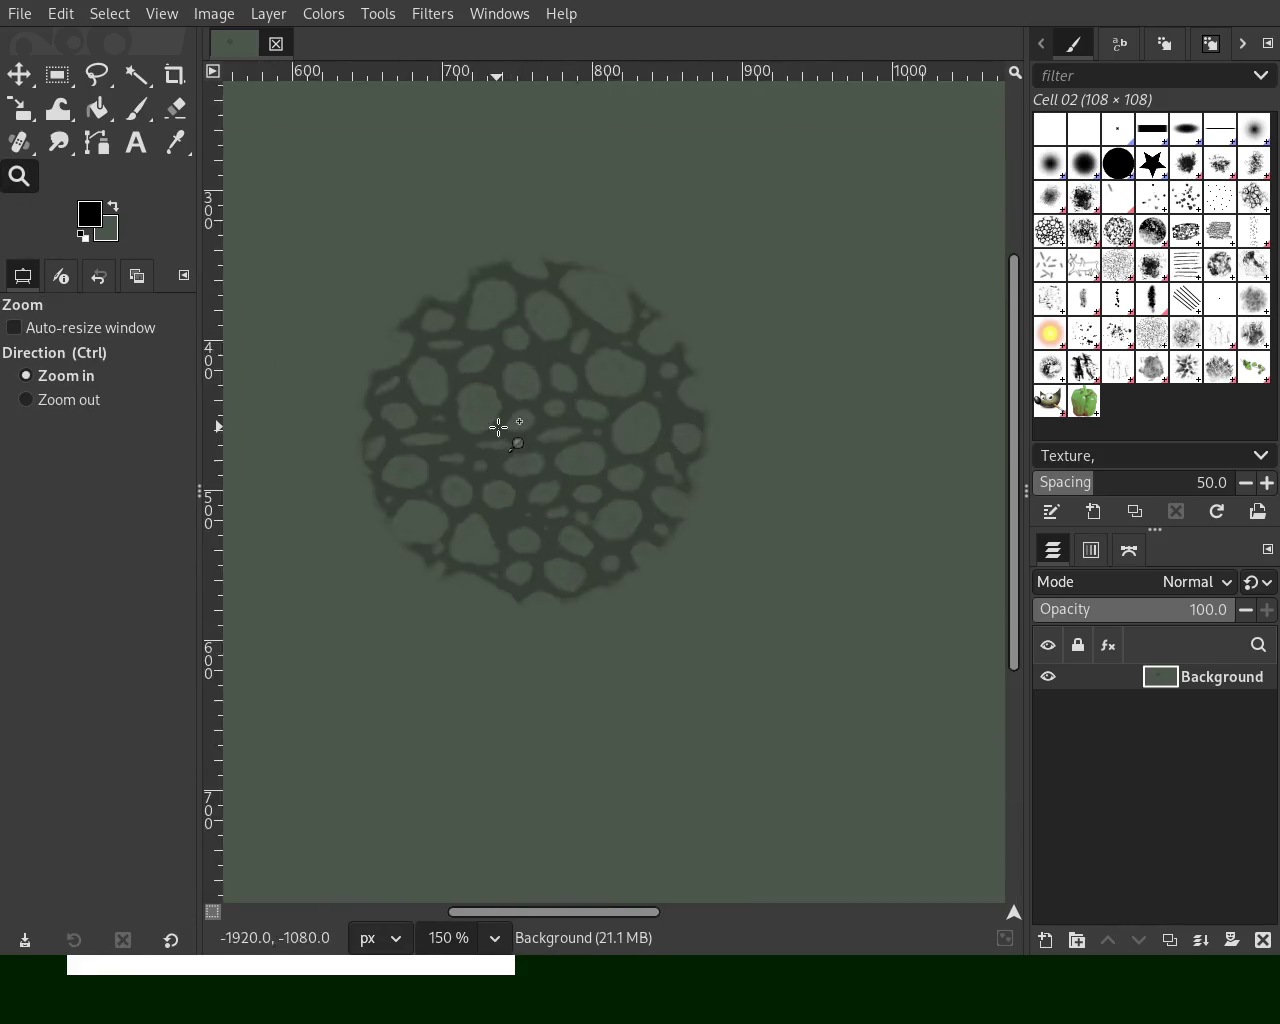
{"action": "left_click", "coordinate": [500, 429]}
Step: Paint a dot and a freehand stroke leftward across the canvas
{"action": "left_click", "coordinate": [144, 116]}
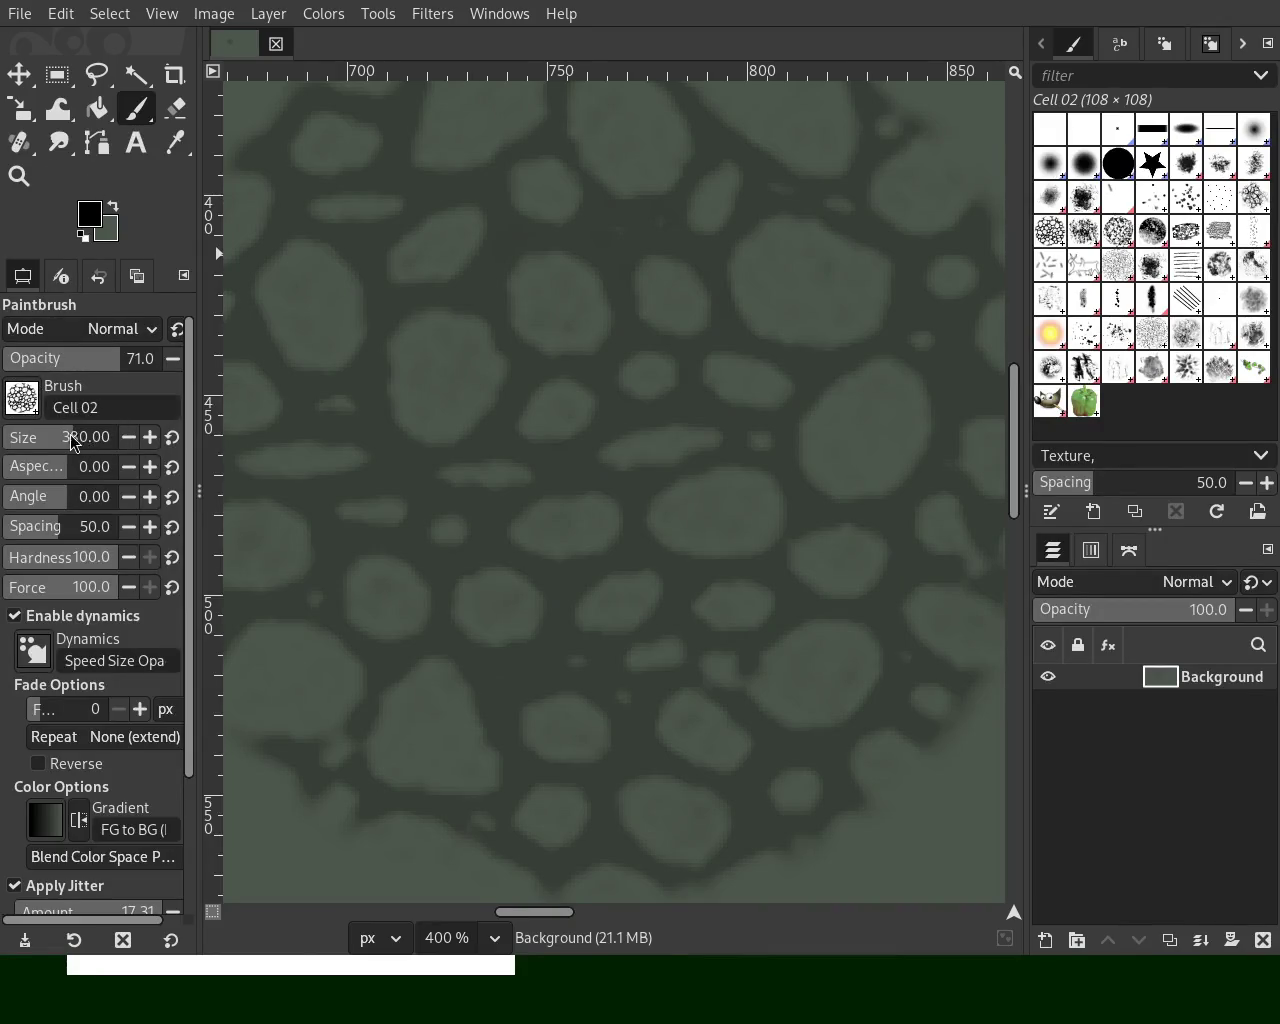
{"action": "left_click", "coordinate": [760, 359]}
{"action": "mouse_move", "coordinate": [724, 367]}
{"action": "left_mouse_down"}
{"action": "mouse_move", "coordinate": [697, 293]}
{"action": "mouse_move", "coordinate": [434, 243]}
{"action": "left_mouse_up"}
Step: Undo the freehand stroke, turn off Apply Jitter, and paint a long arc across the upper canvas
{"action": "key", "text": "ctrl+z"}
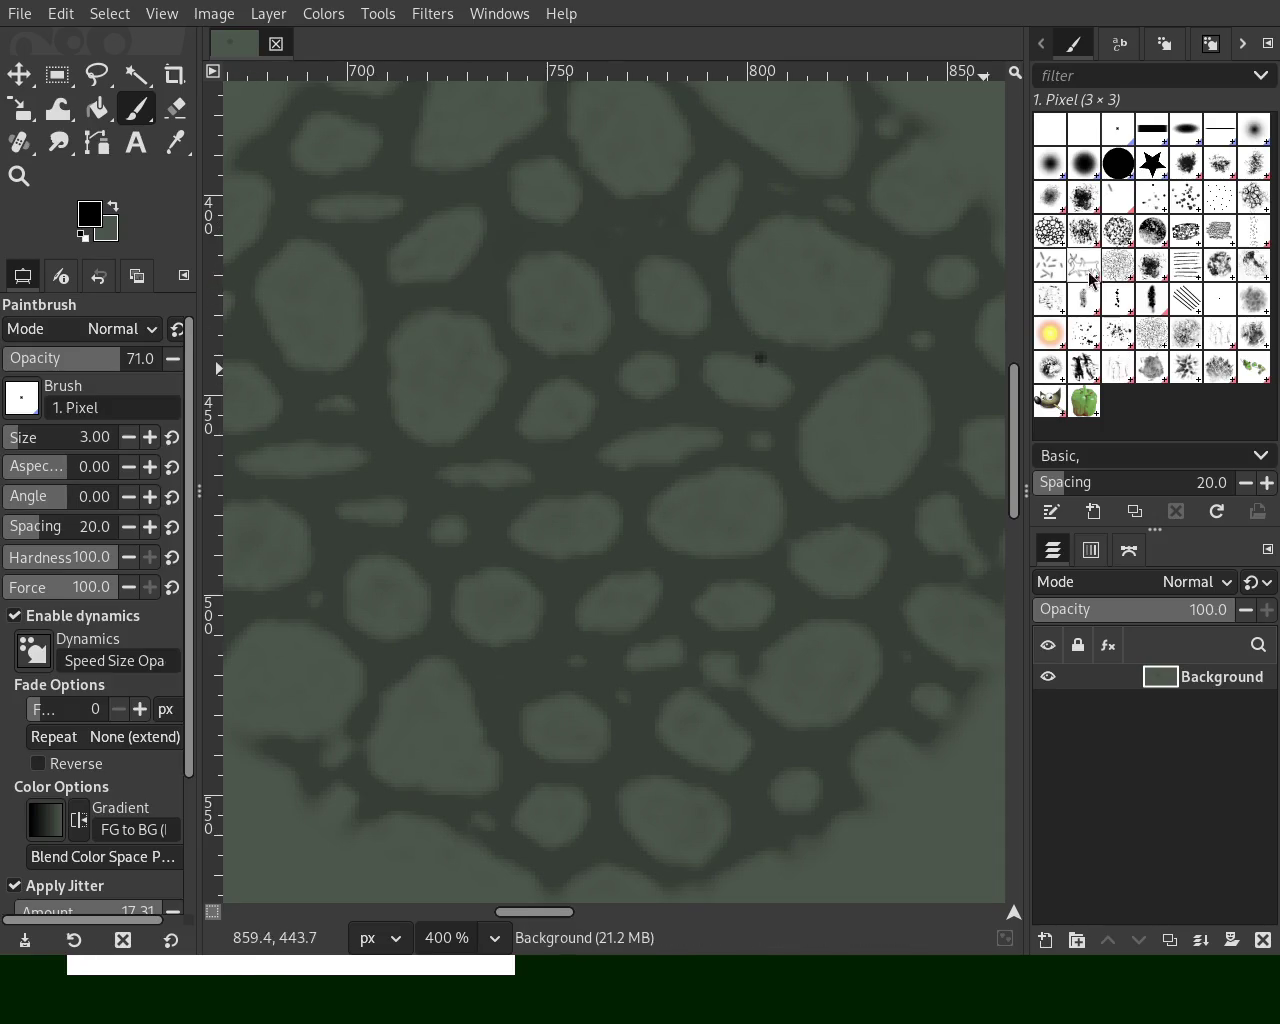
{"action": "left_click", "coordinate": [62, 886]}
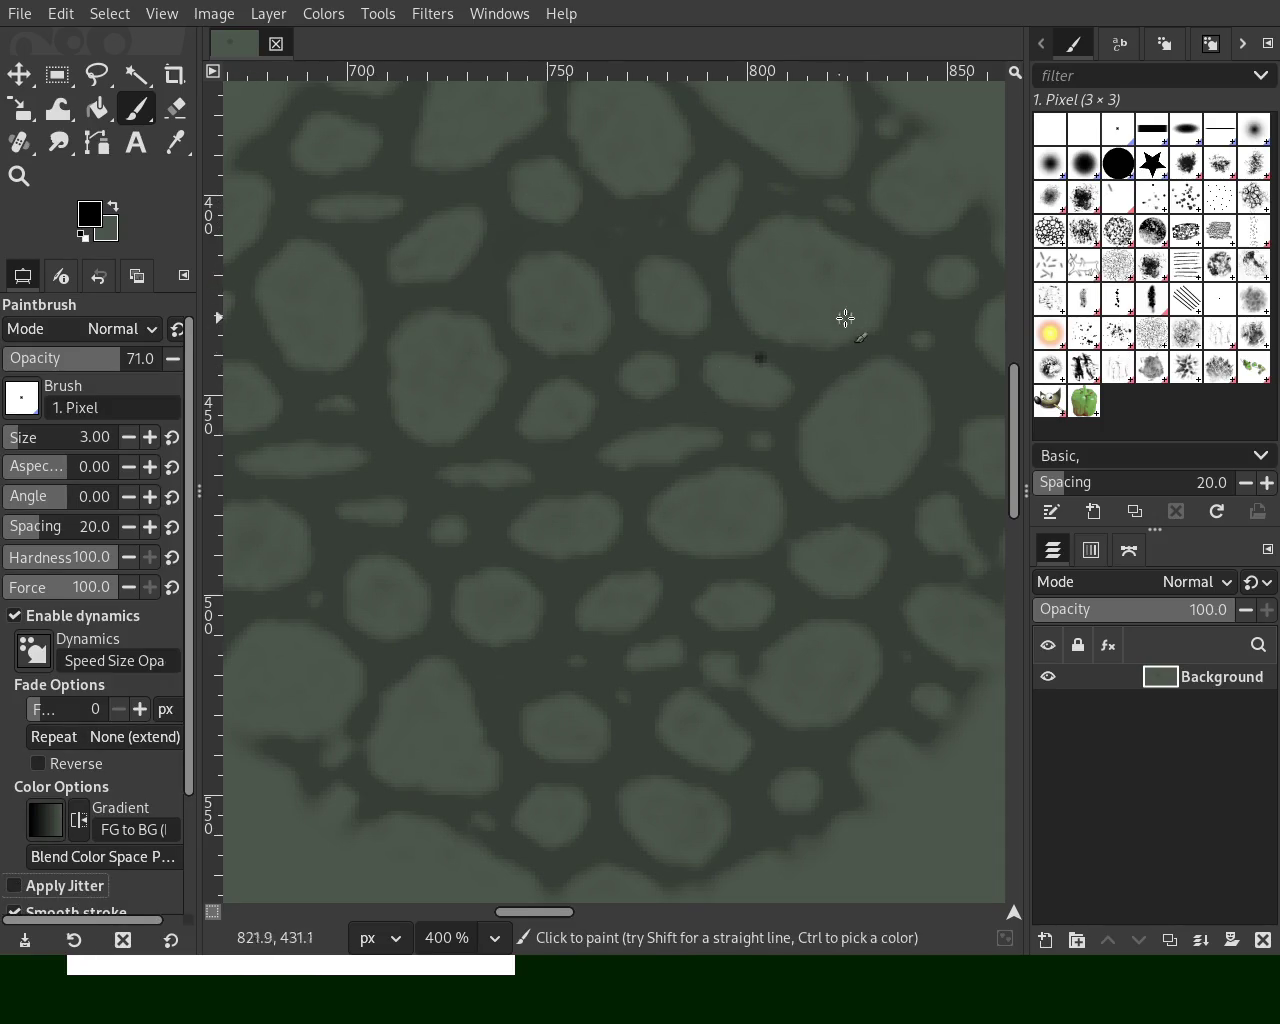
{"action": "mouse_move", "coordinate": [762, 362]}
{"action": "left_mouse_down"}
{"action": "mouse_move", "coordinate": [717, 291]}
{"action": "mouse_move", "coordinate": [569, 263]}
{"action": "mouse_move", "coordinate": [214, 451]}
{"action": "left_mouse_up"}
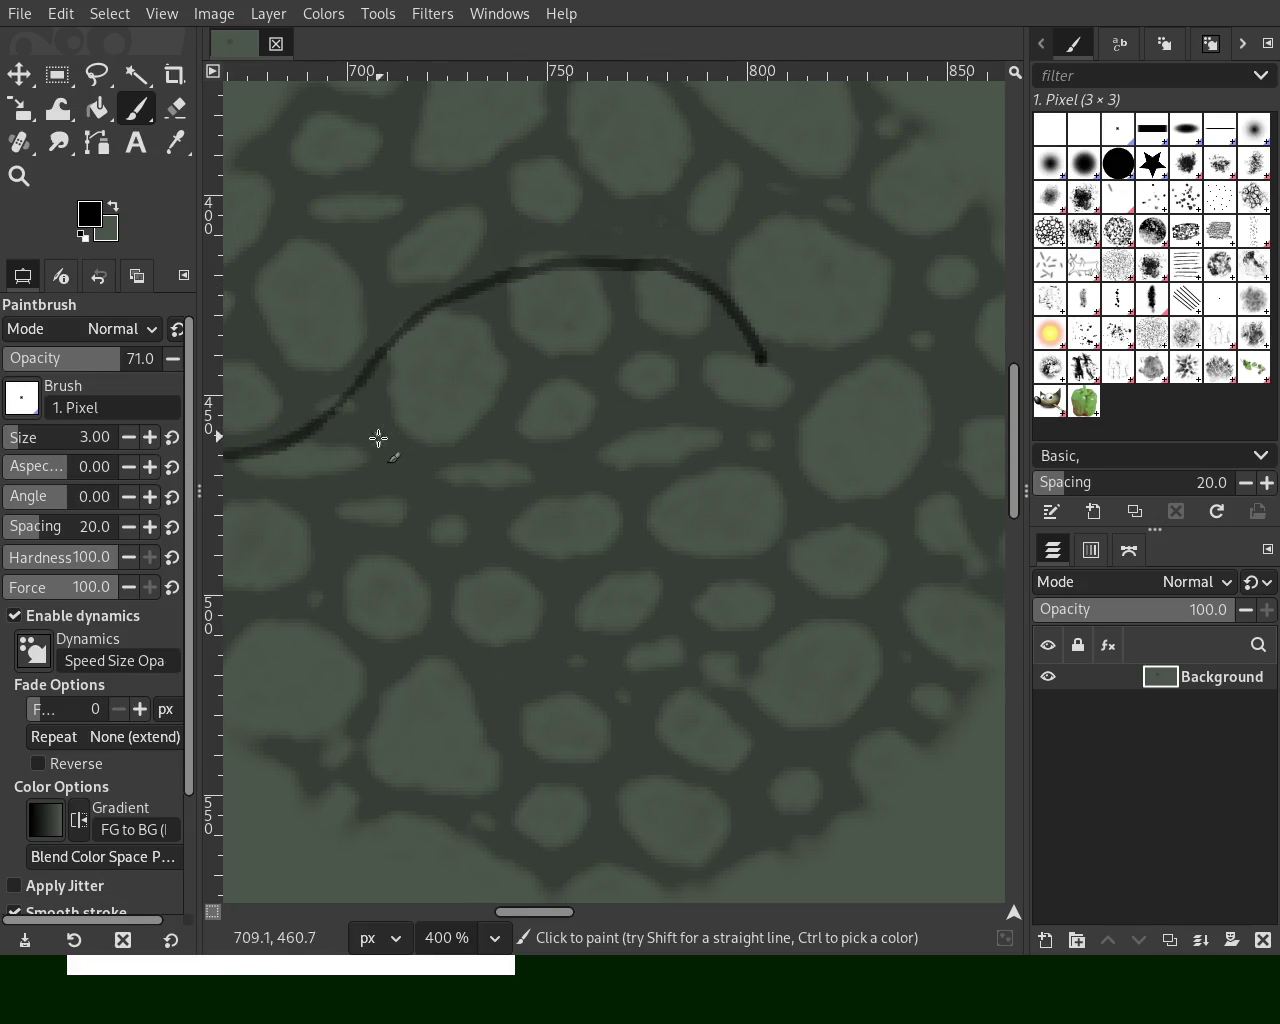
Step: Paint two diagonal lines below the arc and handwrite the word 'we'
{"action": "left_click_drag", "start_coordinate": [301, 444], "coordinate": [510, 672]}
{"action": "left_click_drag", "start_coordinate": [569, 629], "coordinate": [462, 810]}
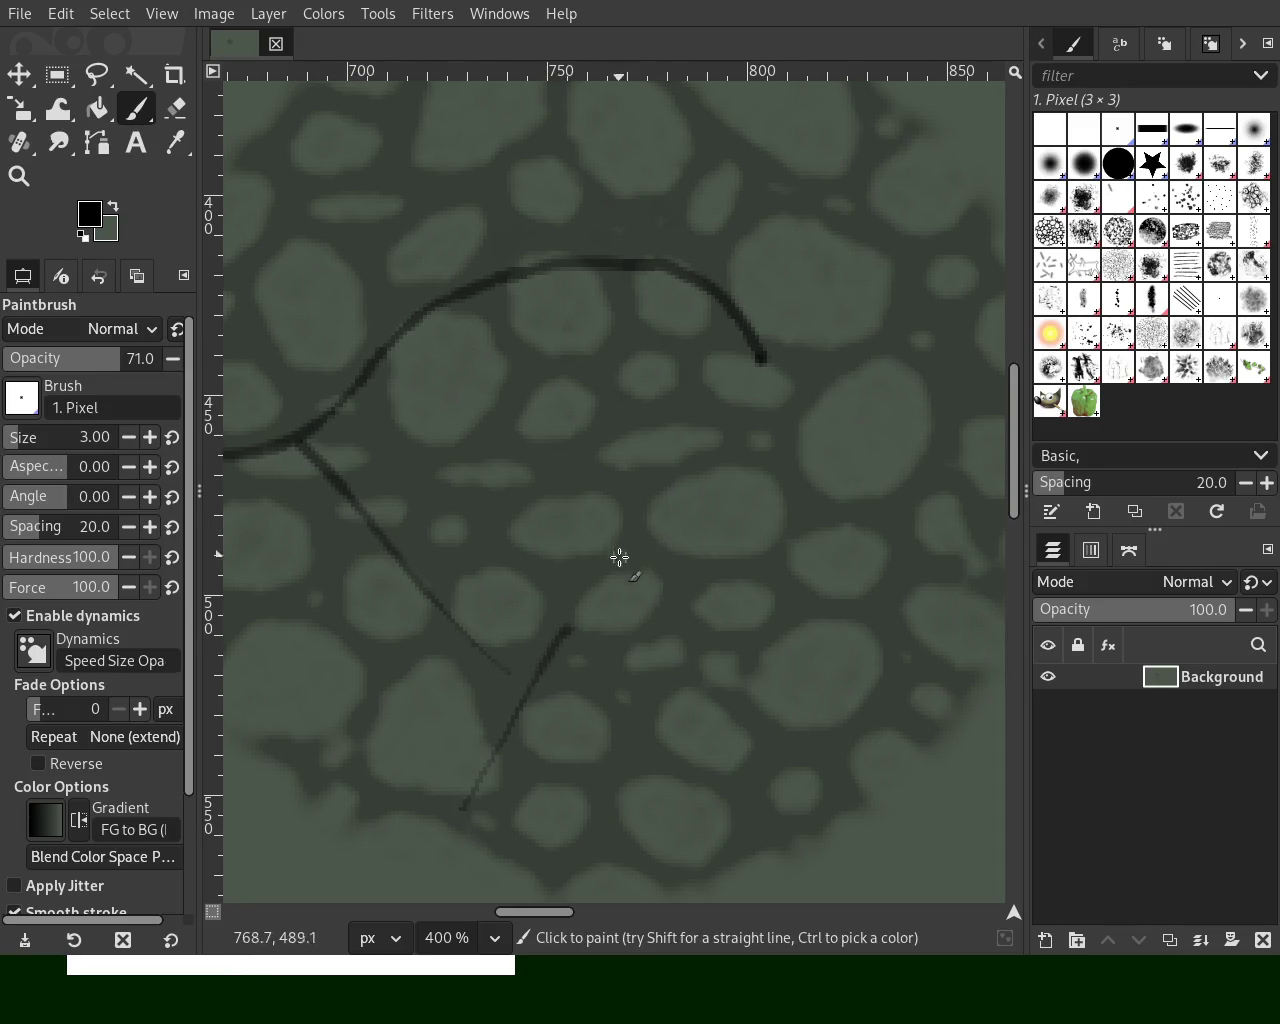
{"action": "mouse_move", "coordinate": [567, 508]}
{"action": "left_mouse_down"}
{"action": "mouse_move", "coordinate": [583, 545]}
{"action": "mouse_move", "coordinate": [677, 554]}
{"action": "mouse_move", "coordinate": [720, 534]}
{"action": "mouse_move", "coordinate": [810, 578]}
{"action": "left_mouse_up"}
{"action": "mouse_move", "coordinate": [667, 628]}
{"action": "left_mouse_down"}
{"action": "mouse_move", "coordinate": [685, 662]}
{"action": "mouse_move", "coordinate": [783, 663]}
{"action": "mouse_move", "coordinate": [893, 772]}
{"action": "left_mouse_up"}
Step: Handwrite 'are success' beneath 'we' and scribble a loose circle at the arc's left junction
{"action": "mouse_move", "coordinate": [615, 770]}
{"action": "left_mouse_down"}
{"action": "mouse_move", "coordinate": [580, 811]}
{"action": "mouse_move", "coordinate": [505, 857]}
{"action": "left_mouse_up"}
{"action": "mouse_move", "coordinate": [607, 835]}
{"action": "left_mouse_down"}
{"action": "mouse_move", "coordinate": [723, 826]}
{"action": "mouse_move", "coordinate": [837, 857]}
{"action": "mouse_move", "coordinate": [911, 829]}
{"action": "mouse_move", "coordinate": [905, 880]}
{"action": "left_mouse_up"}
{"action": "left_click_drag", "start_coordinate": [990, 805], "coordinate": [965, 880]}
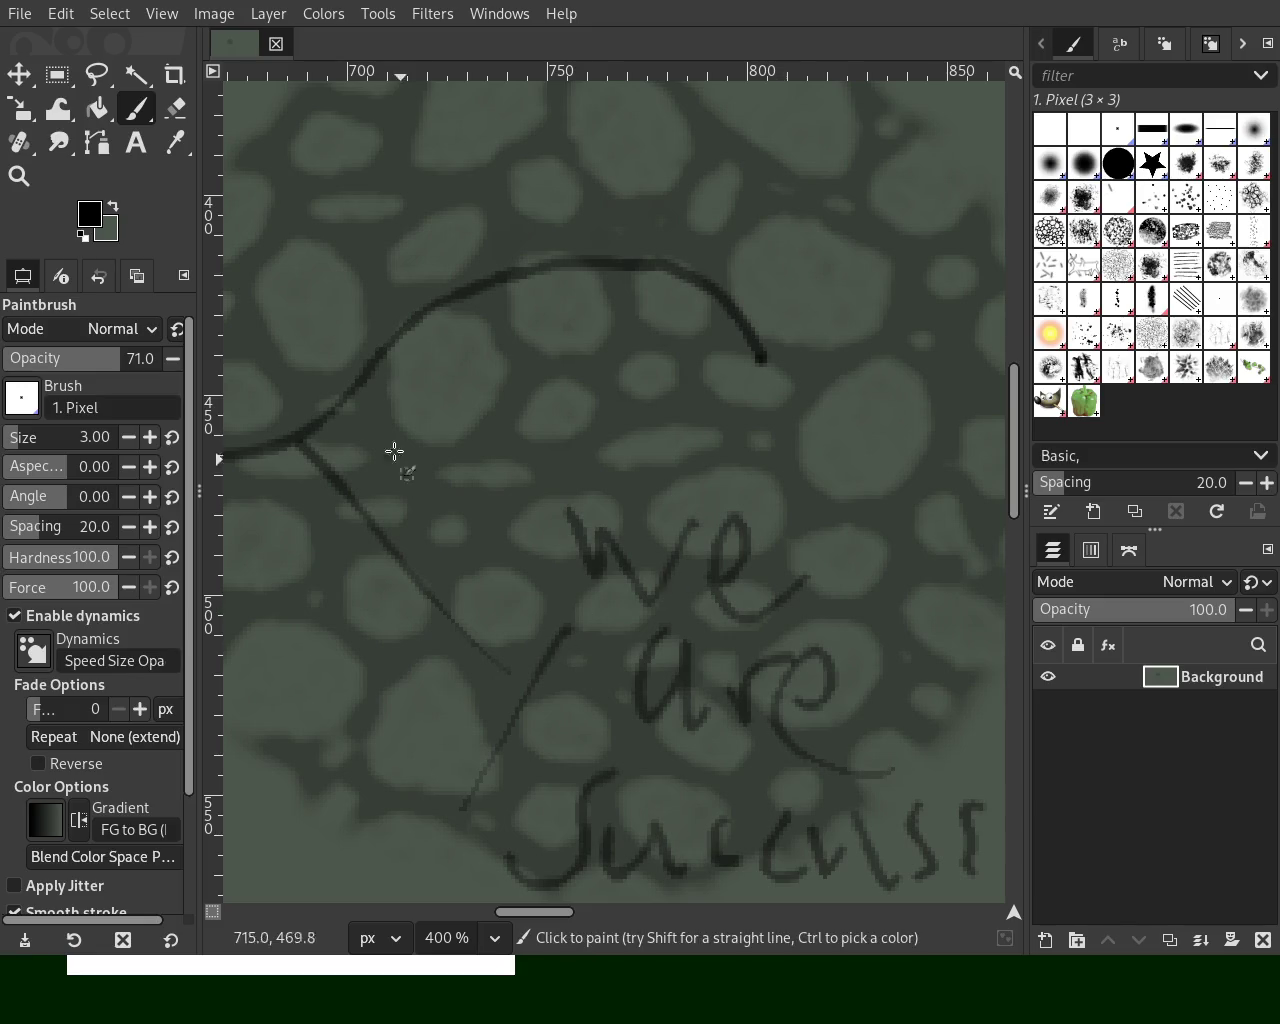
{"action": "left_click_drag", "start_coordinate": [382, 366], "coordinate": [265, 487]}
{"action": "mouse_move", "coordinate": [389, 411]}
{"action": "left_mouse_down"}
{"action": "mouse_move", "coordinate": [286, 403]}
{"action": "mouse_move", "coordinate": [334, 374]}
{"action": "mouse_move", "coordinate": [300, 485]}
{"action": "left_mouse_up"}
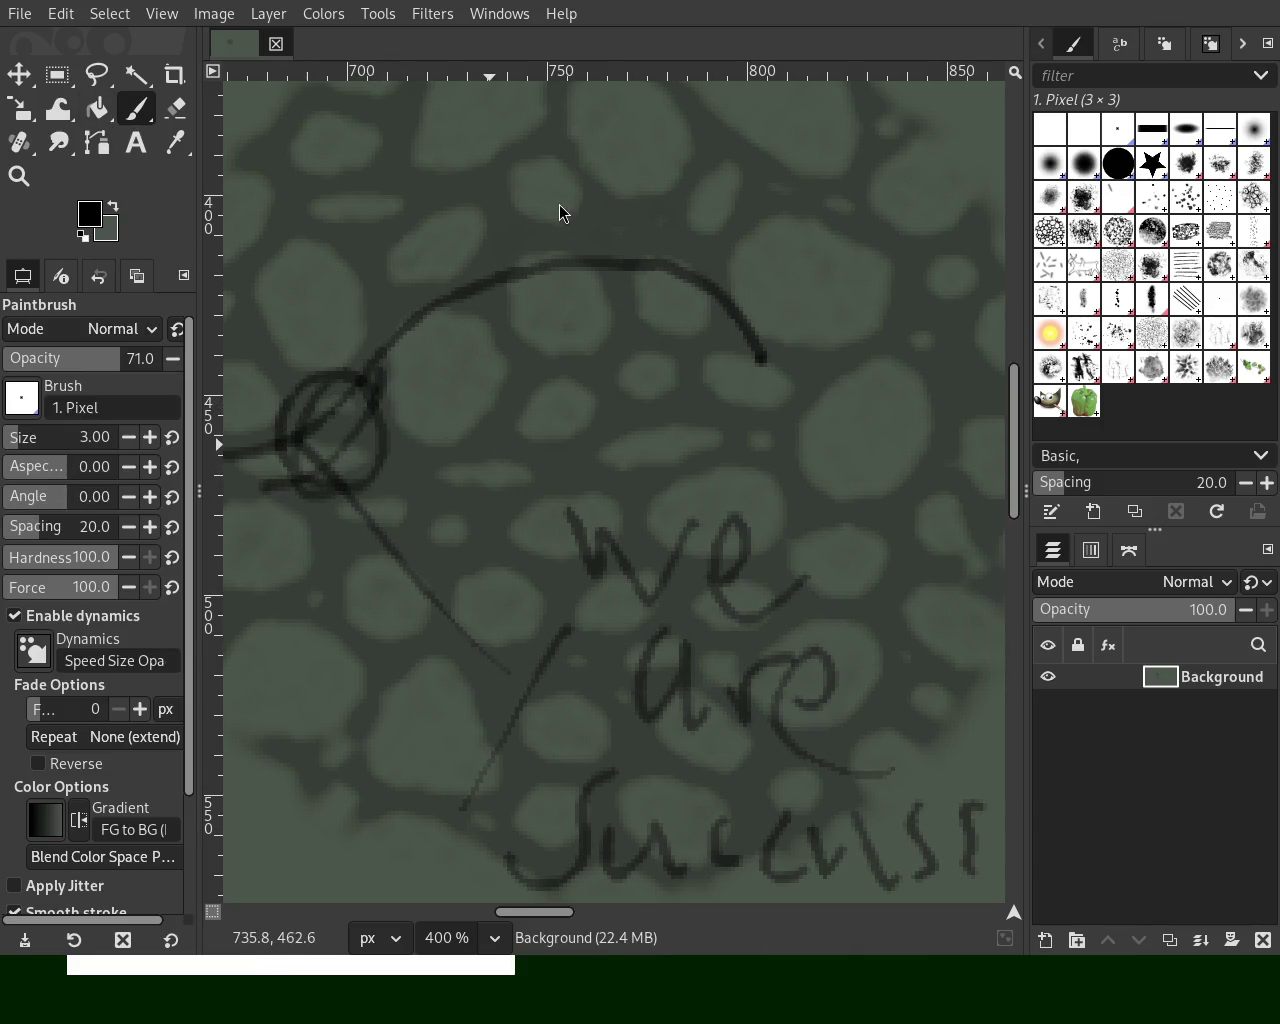
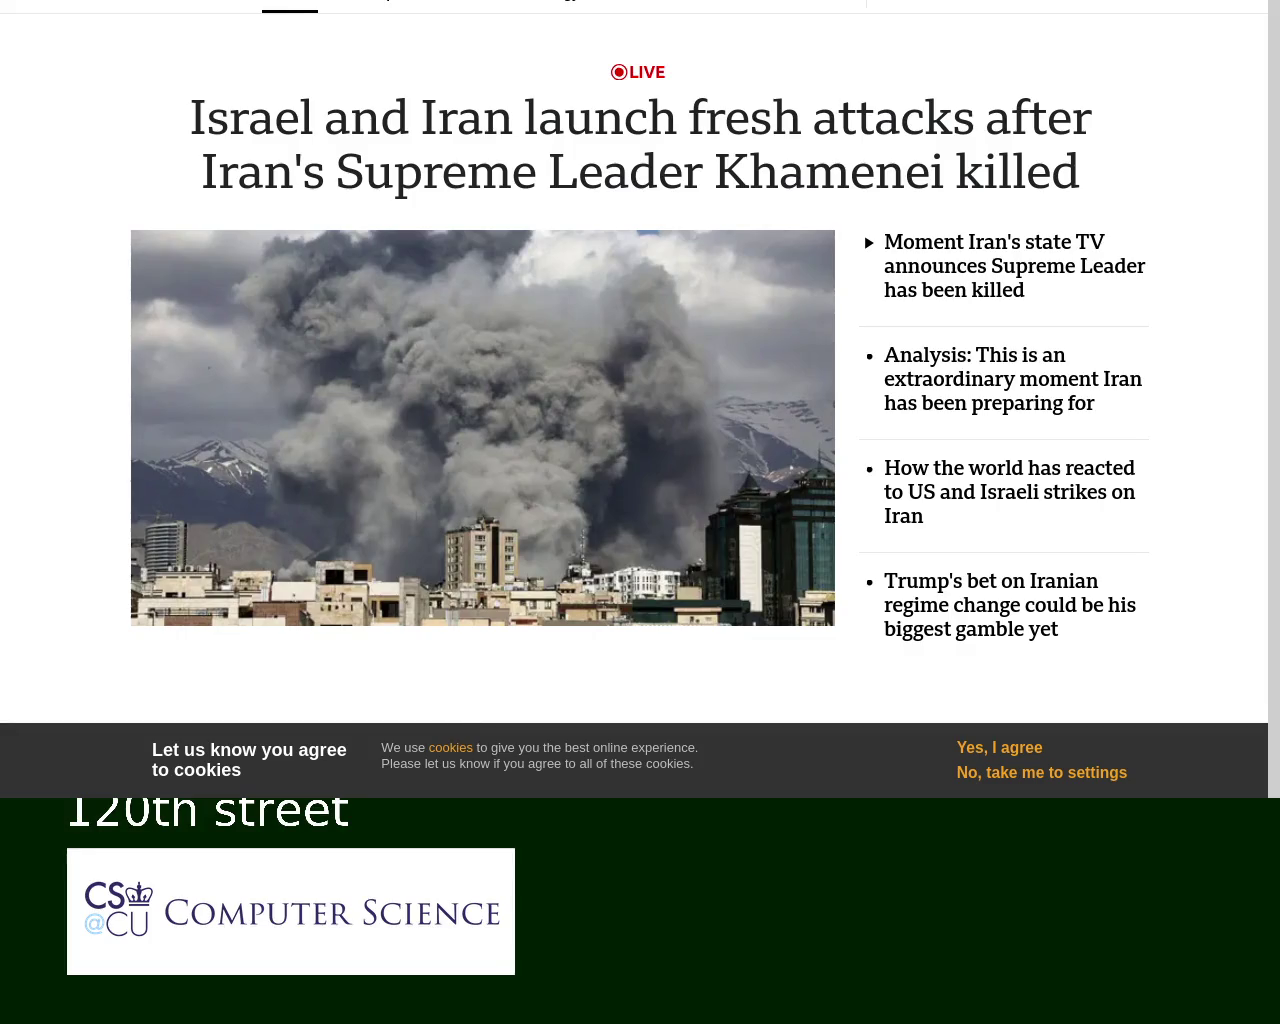
Step: Scroll further down the BBC live news page
{"action": "scroll", "coordinate": [640, 370], "scroll_direction": "down", "scroll_amount": 1}
{"action": "scroll", "coordinate": [640, 370], "scroll_direction": "down", "scroll_amount": 2}
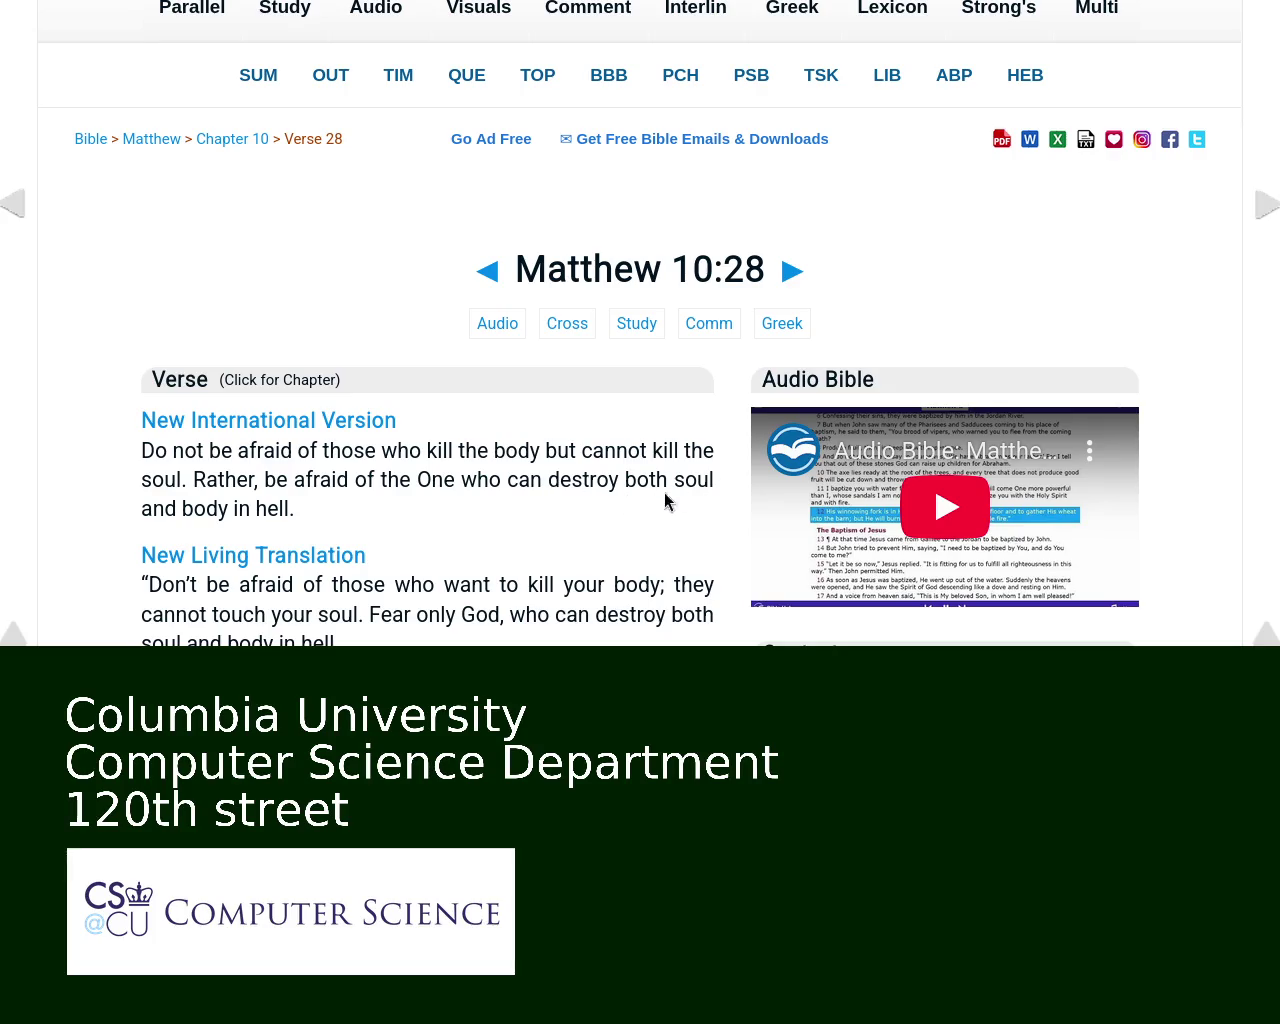
Step: Open the full Matthew 10 chapter in NIV and scroll through it
{"action": "left_click", "coordinate": [310, 436]}
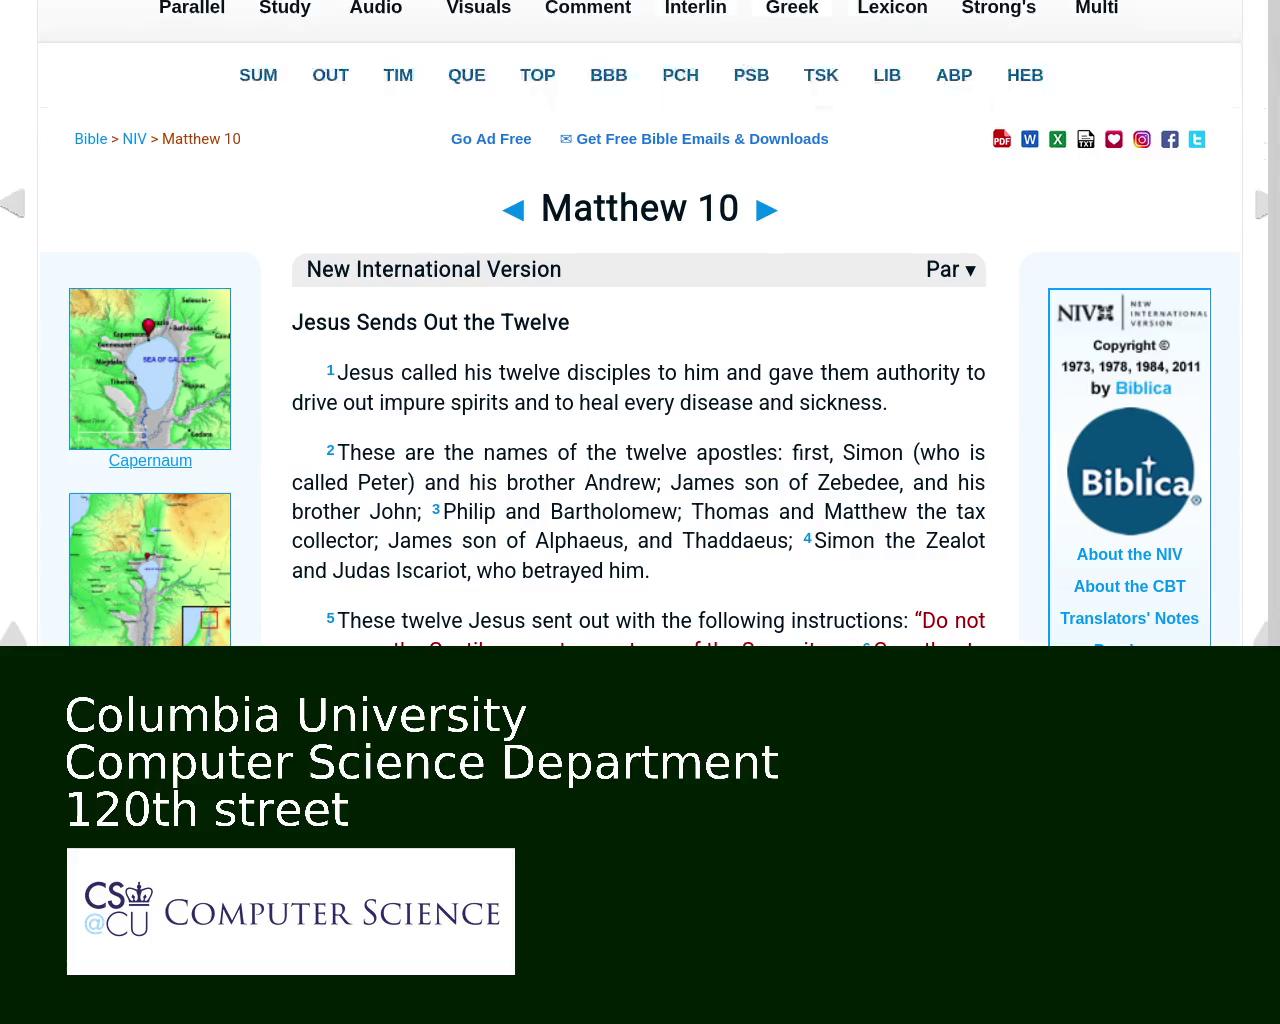
{"action": "scroll", "coordinate": [380, 300], "scroll_direction": "down", "scroll_amount": 6}
{"action": "scroll", "coordinate": [640, 320], "scroll_direction": "down", "scroll_amount": 5}
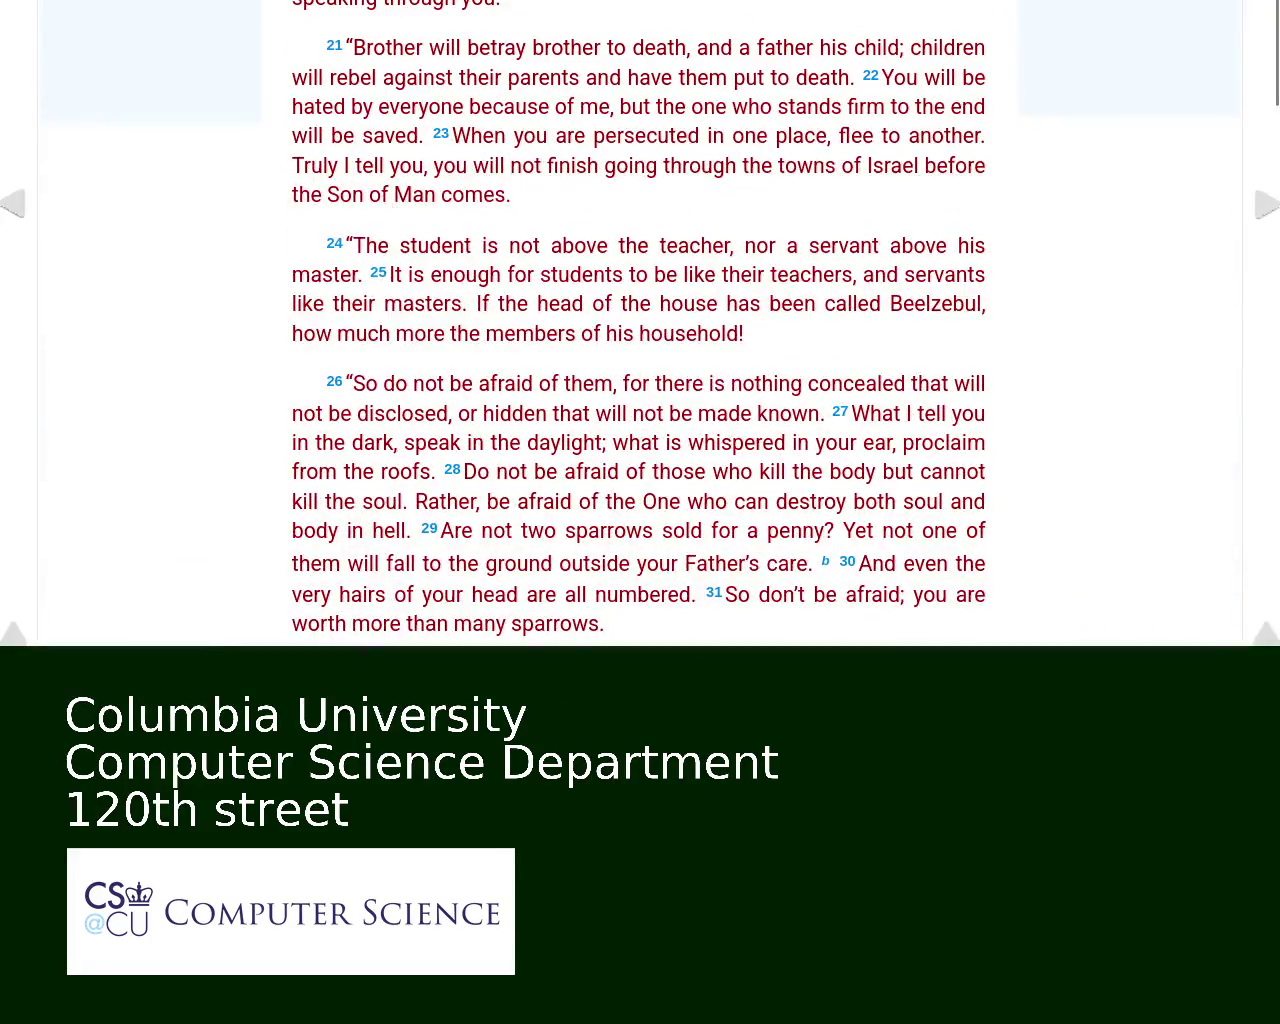
Step: Return to the Matthew 10:28 verse page and bring its Study Bible commentary into view
{"action": "key", "text": "alt+Left"}
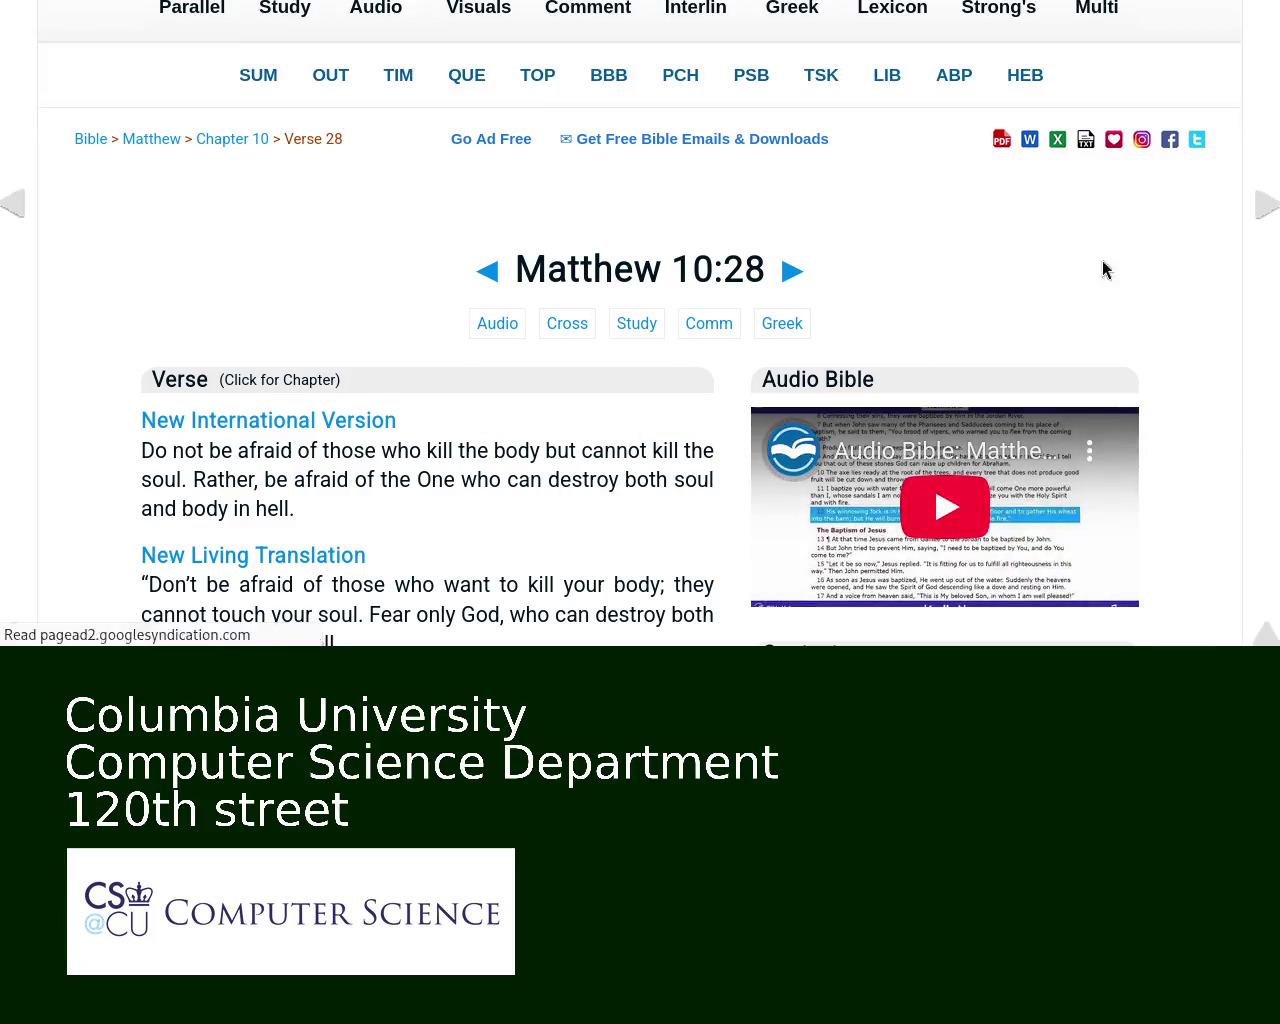
{"action": "scroll", "coordinate": [640, 320], "scroll_direction": "down", "scroll_amount": 10}
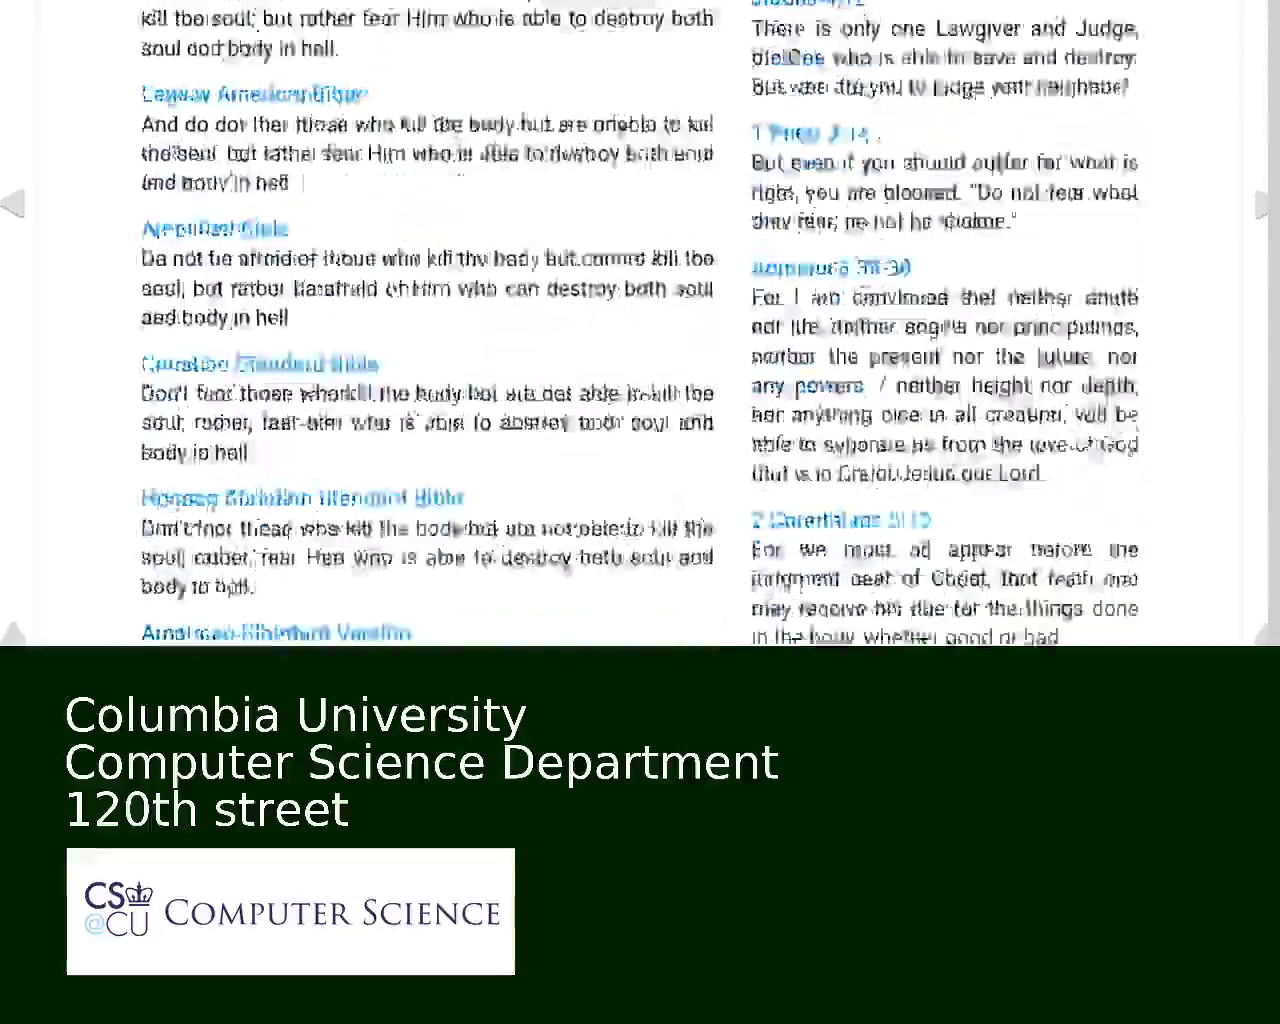
{"action": "scroll", "coordinate": [1270, 143], "scroll_direction": "up", "scroll_amount": 4}
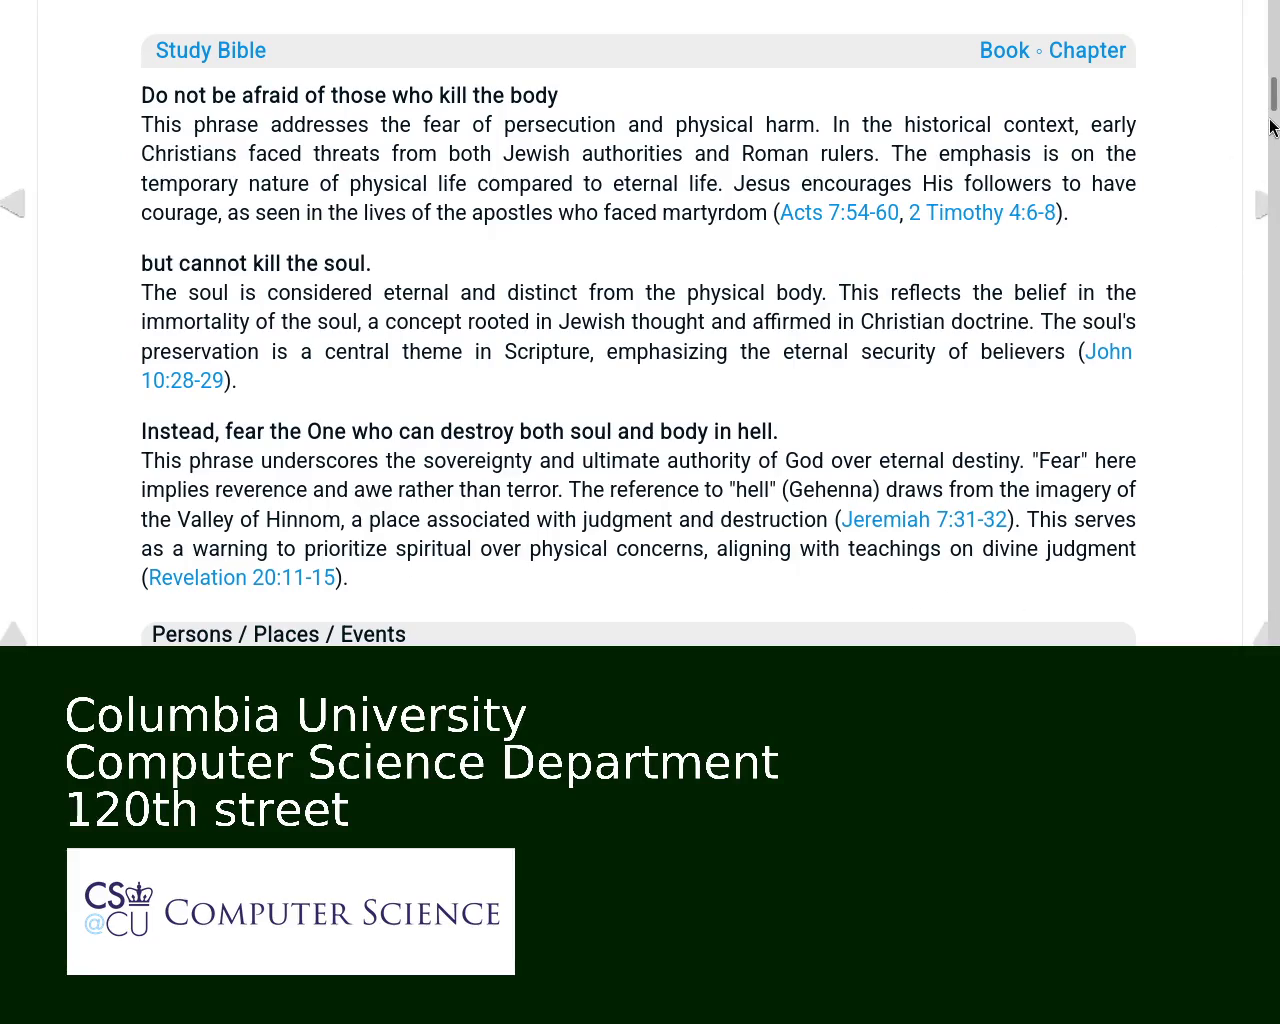
Step: Follow the commentary's Revelation 20:11-15 cross-reference to the Revelation 20:11 verse page
{"action": "scroll", "coordinate": [1270, 95], "scroll_direction": "down", "scroll_amount": 4}
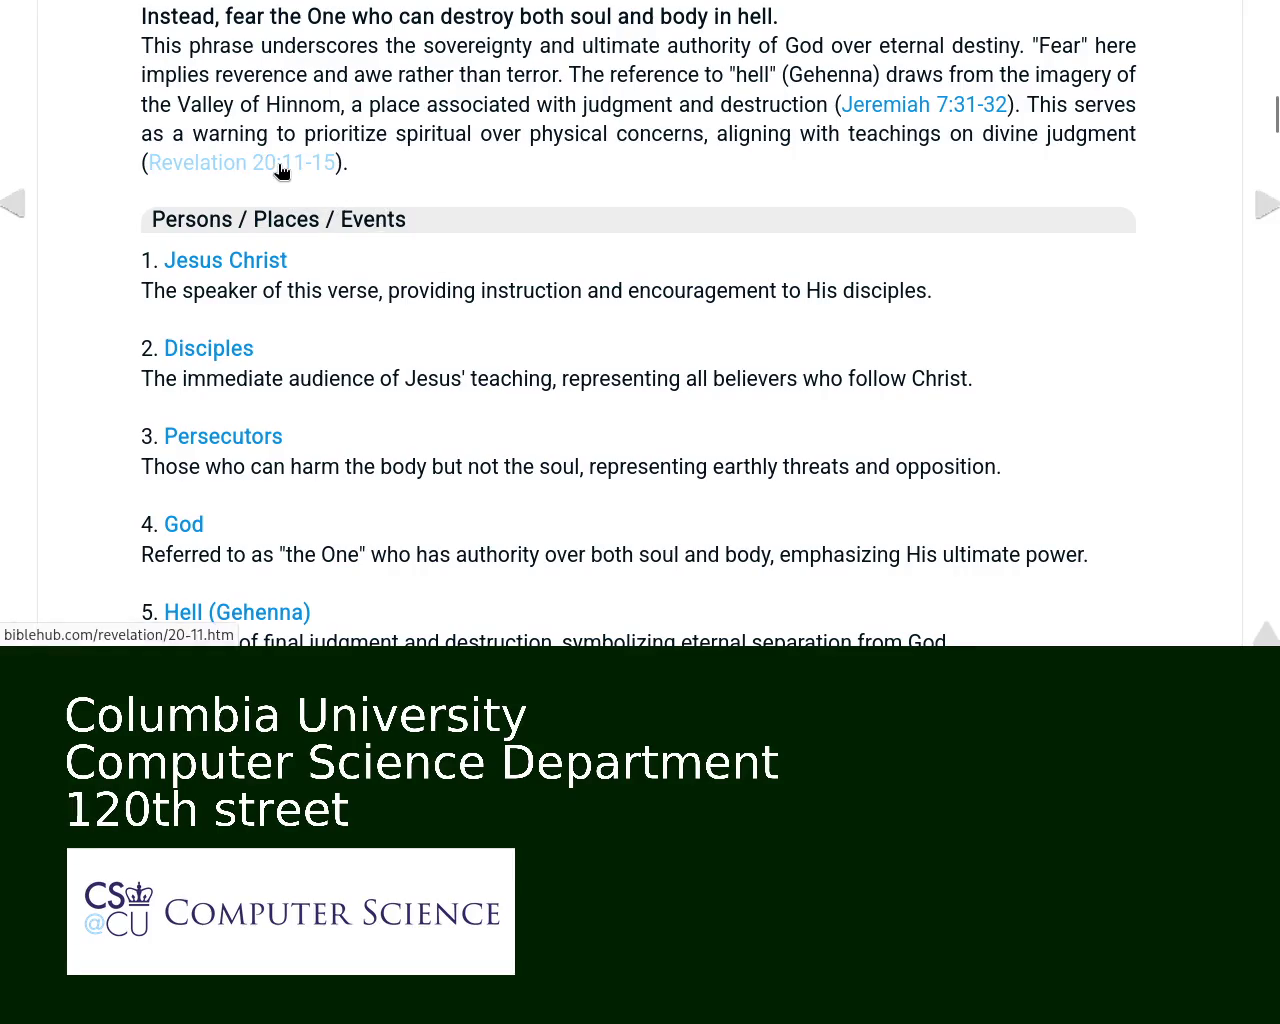
{"action": "left_click", "coordinate": [282, 170]}
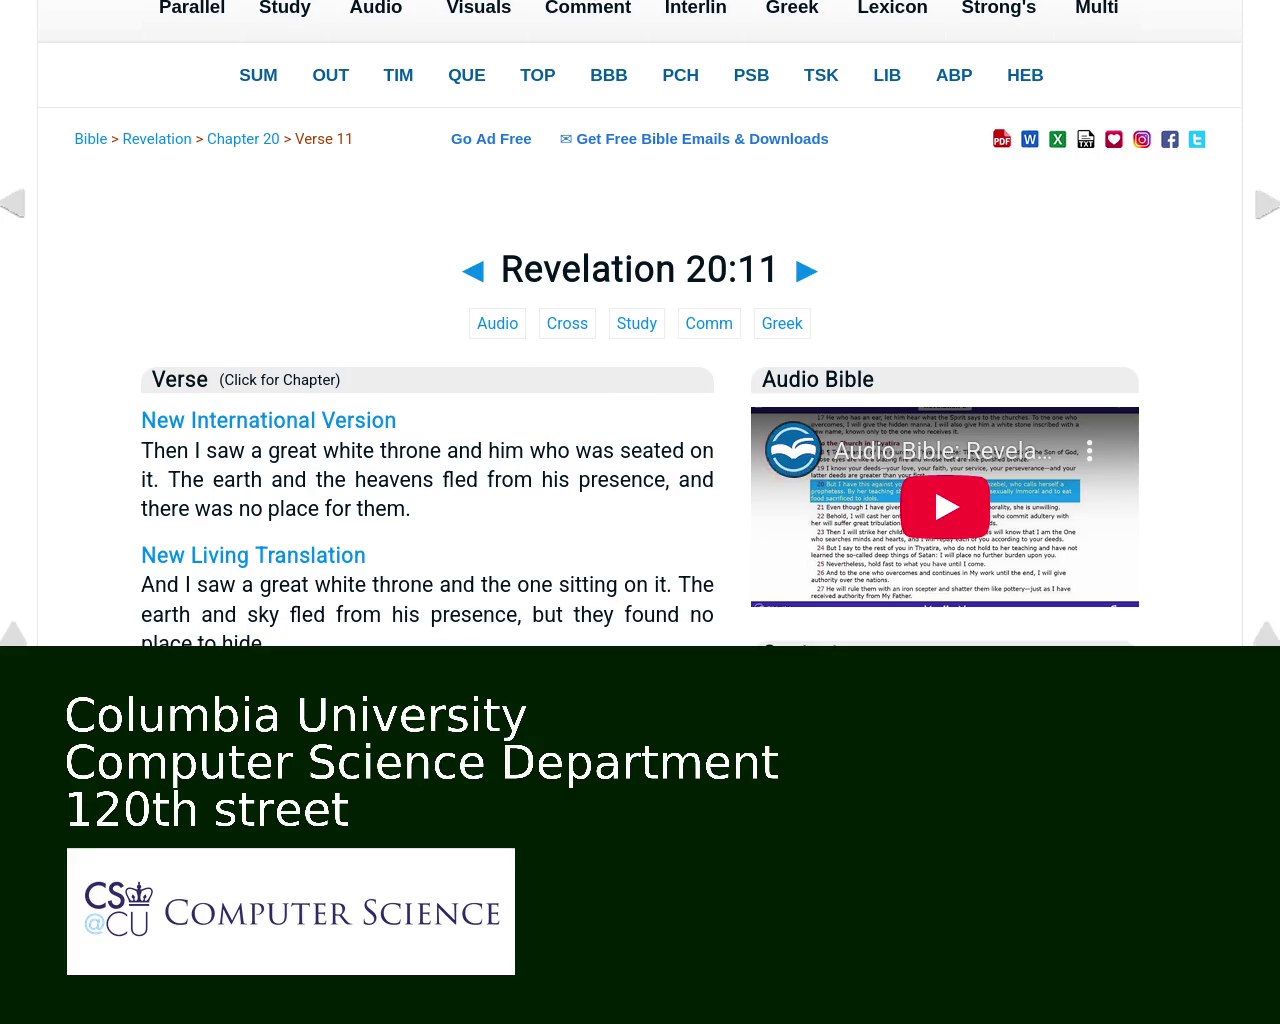
Step: Read through Matthew 10:28's parallel translations and cross-references, then open Luke 12:4-5
{"action": "scroll", "coordinate": [633, 152], "scroll_direction": "down", "scroll_amount": 15}
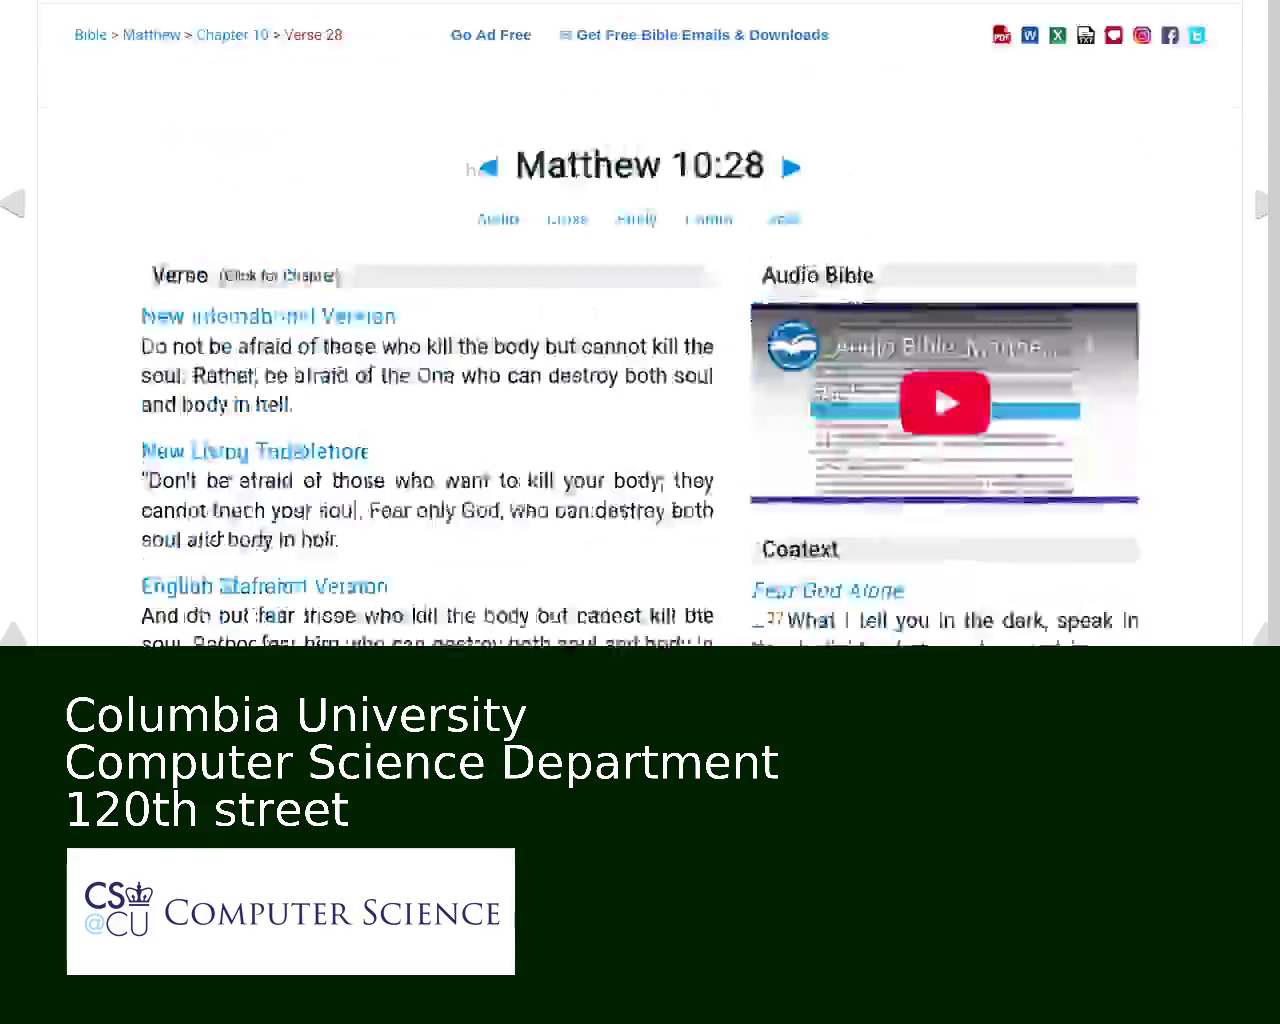
{"action": "scroll", "coordinate": [640, 320], "scroll_direction": "down", "scroll_amount": 5}
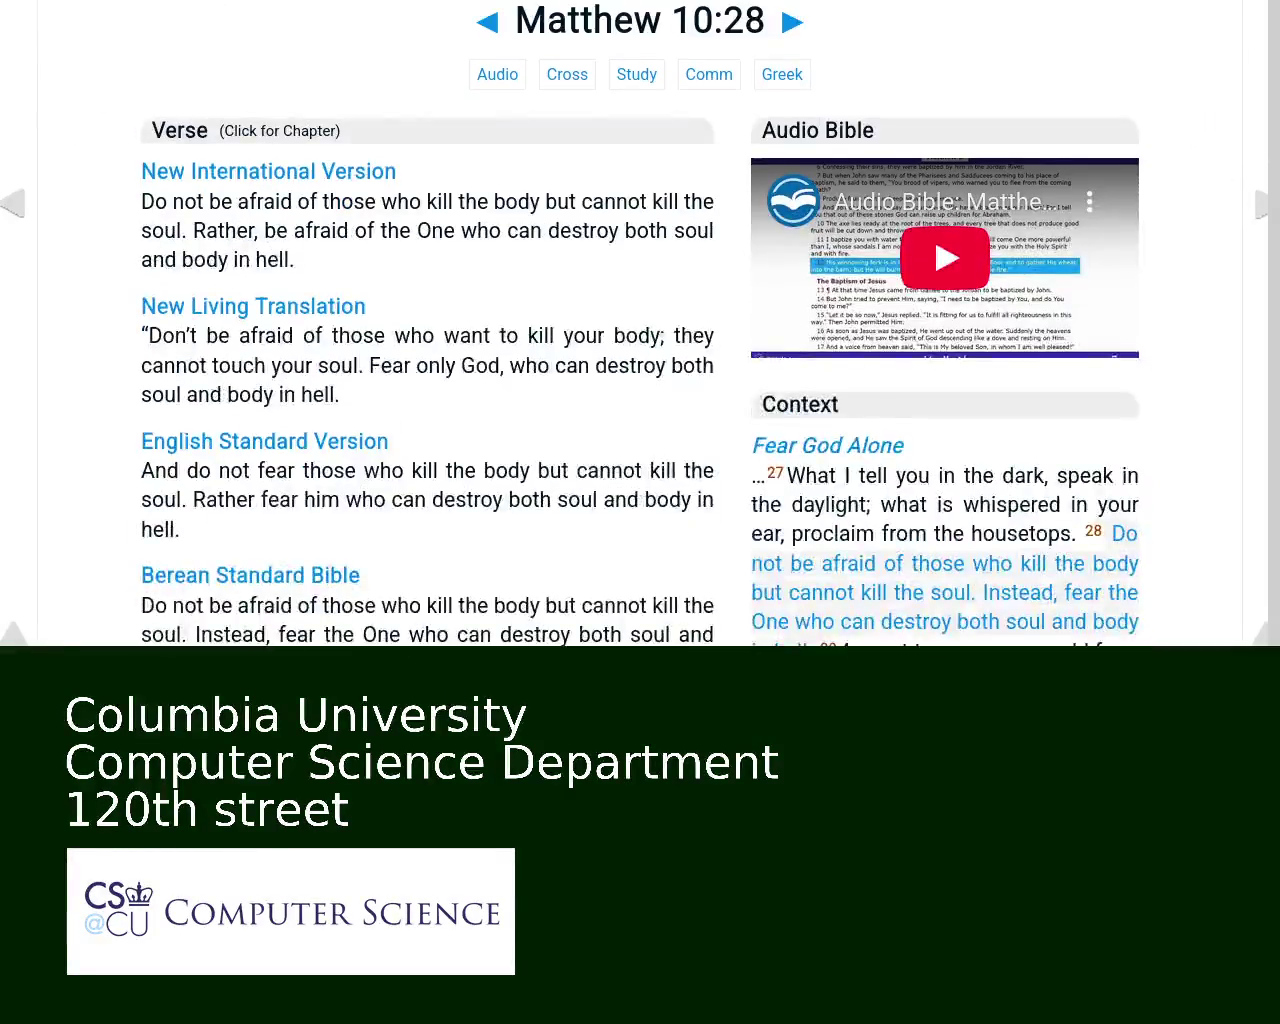
{"action": "scroll", "coordinate": [598, 20], "scroll_direction": "down", "scroll_amount": 4}
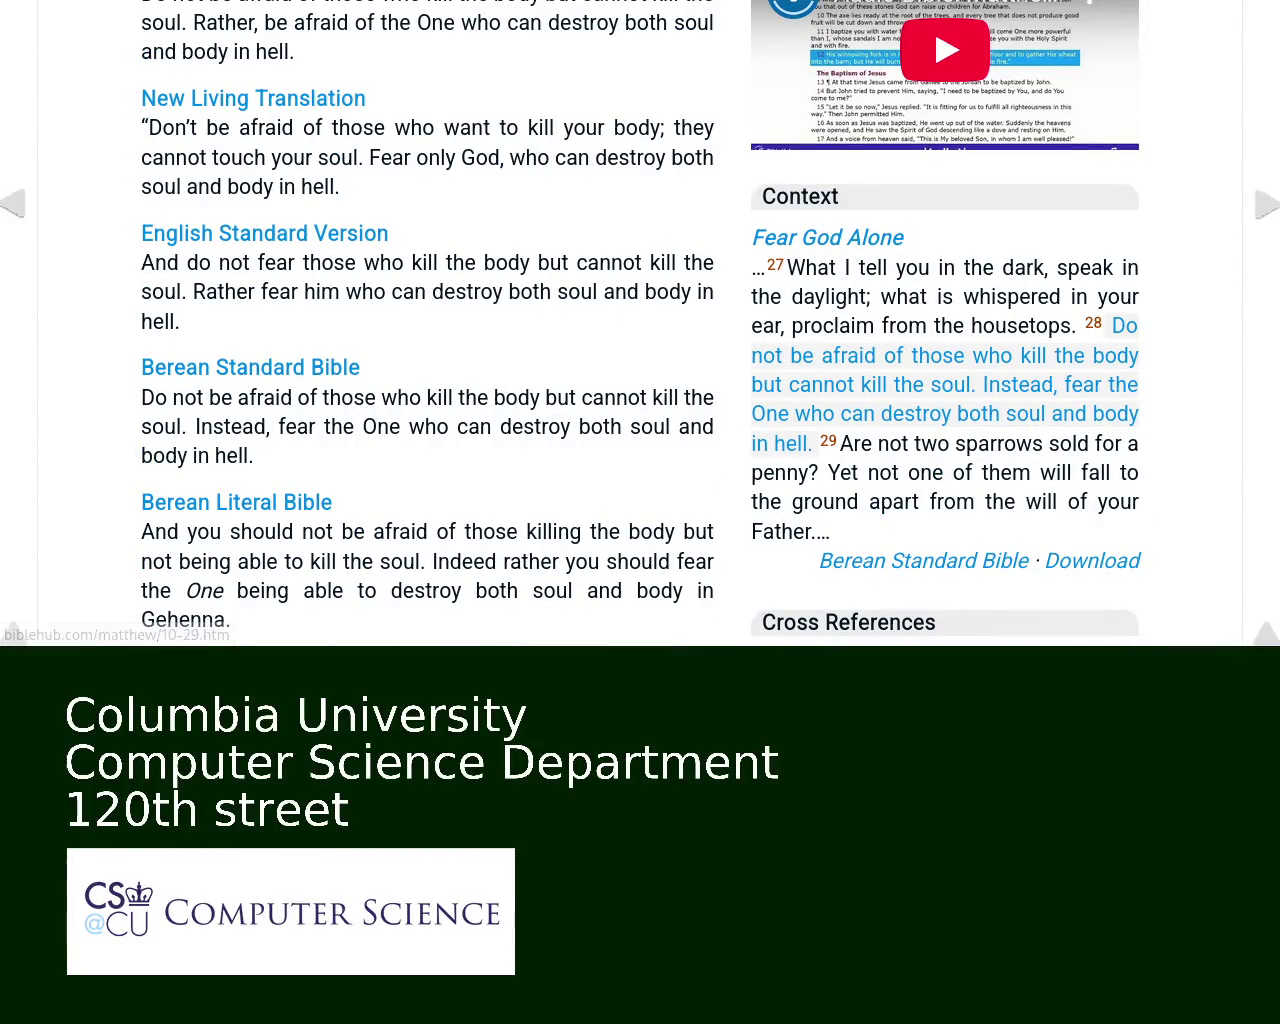
{"action": "scroll", "coordinate": [640, 320], "scroll_direction": "down", "scroll_amount": 5}
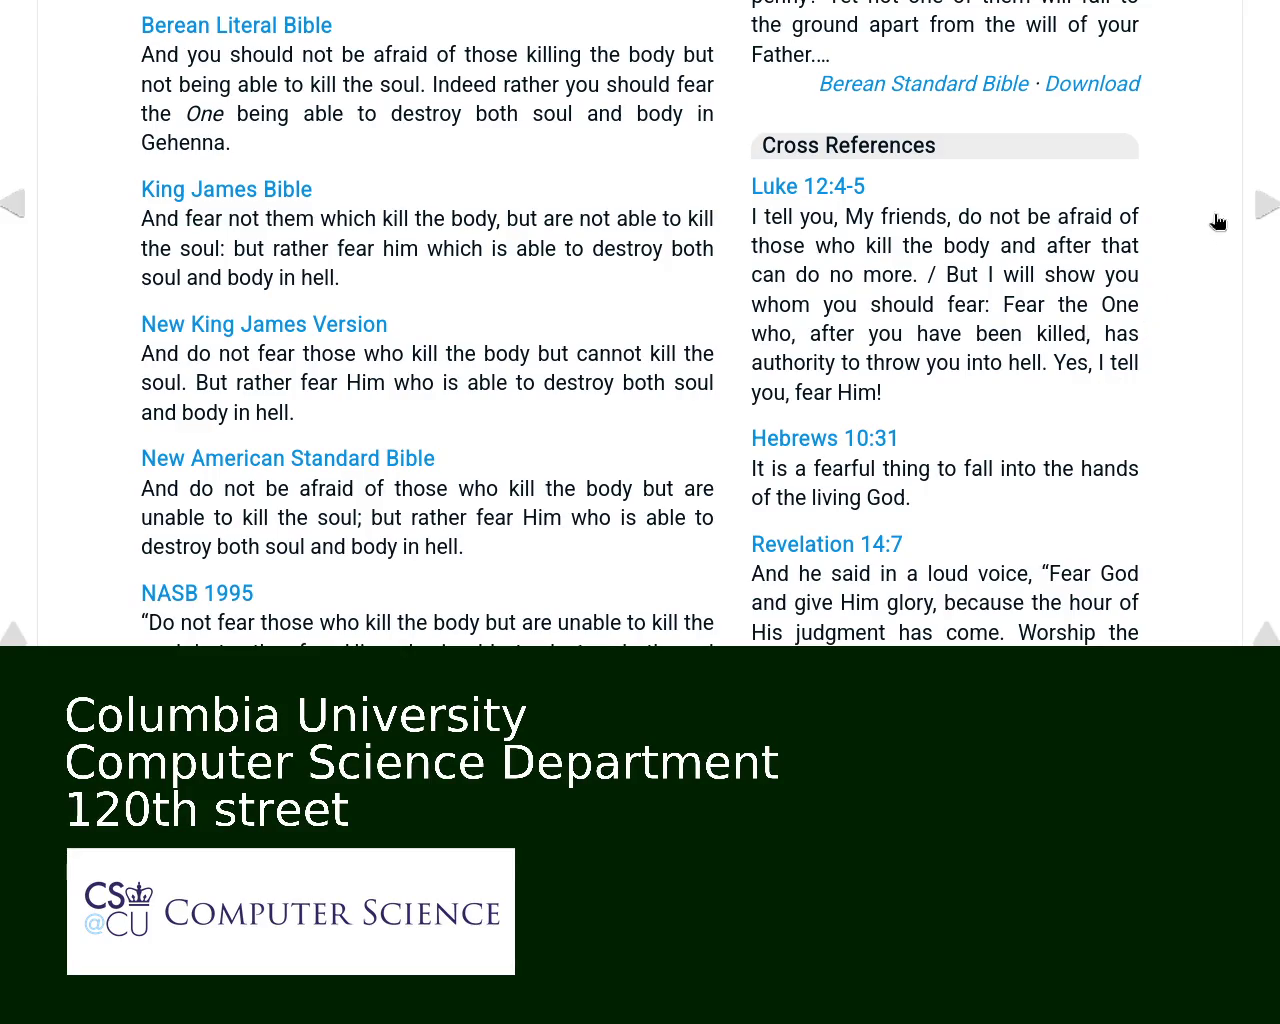
{"action": "scroll", "coordinate": [1250, 40], "scroll_direction": "down", "scroll_amount": 3}
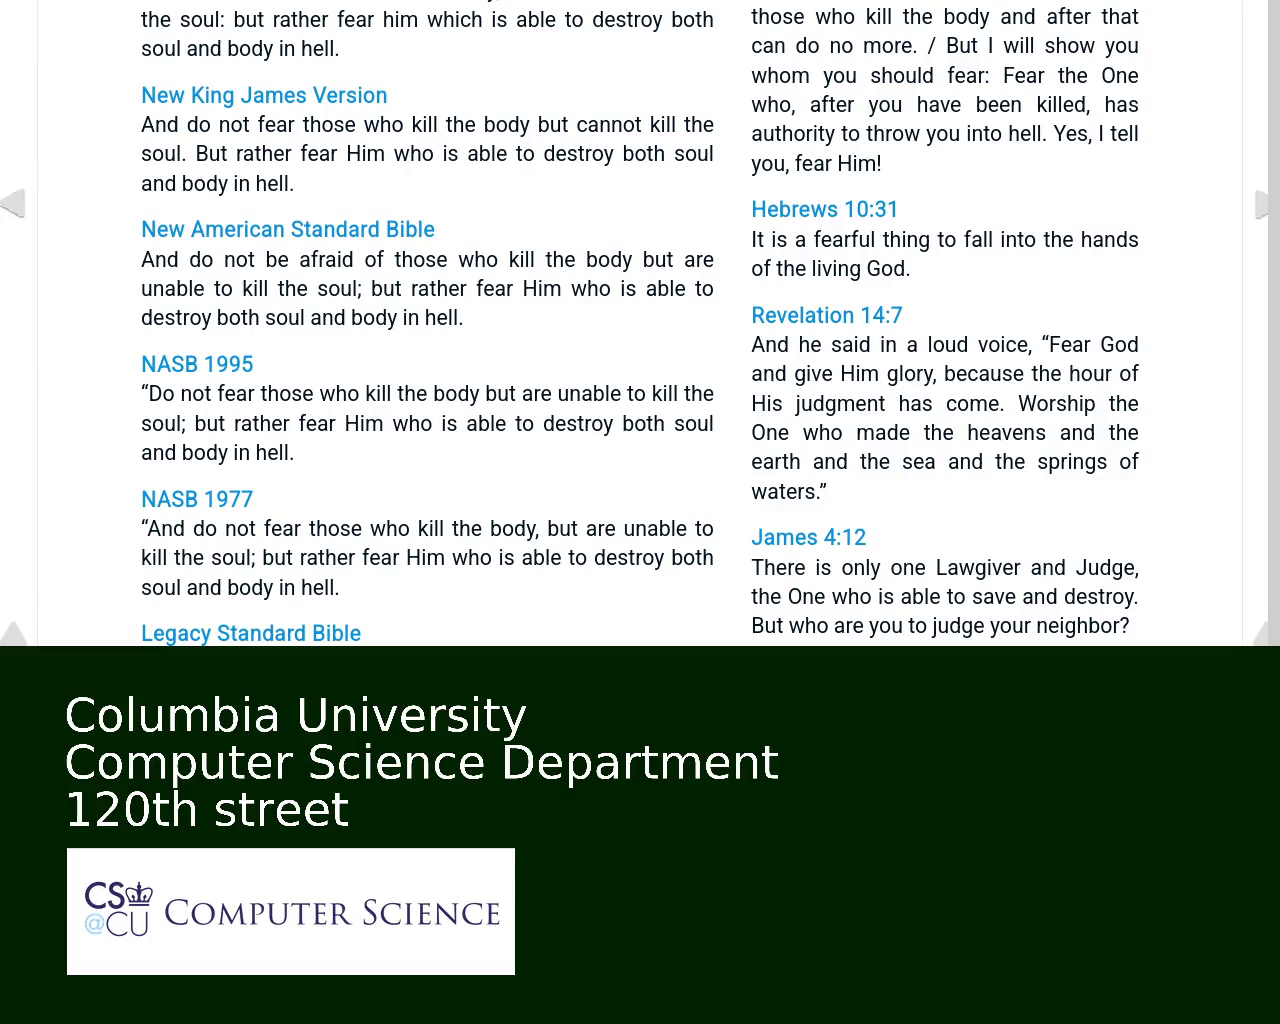
{"action": "scroll", "coordinate": [640, 320], "scroll_direction": "down", "scroll_amount": 3}
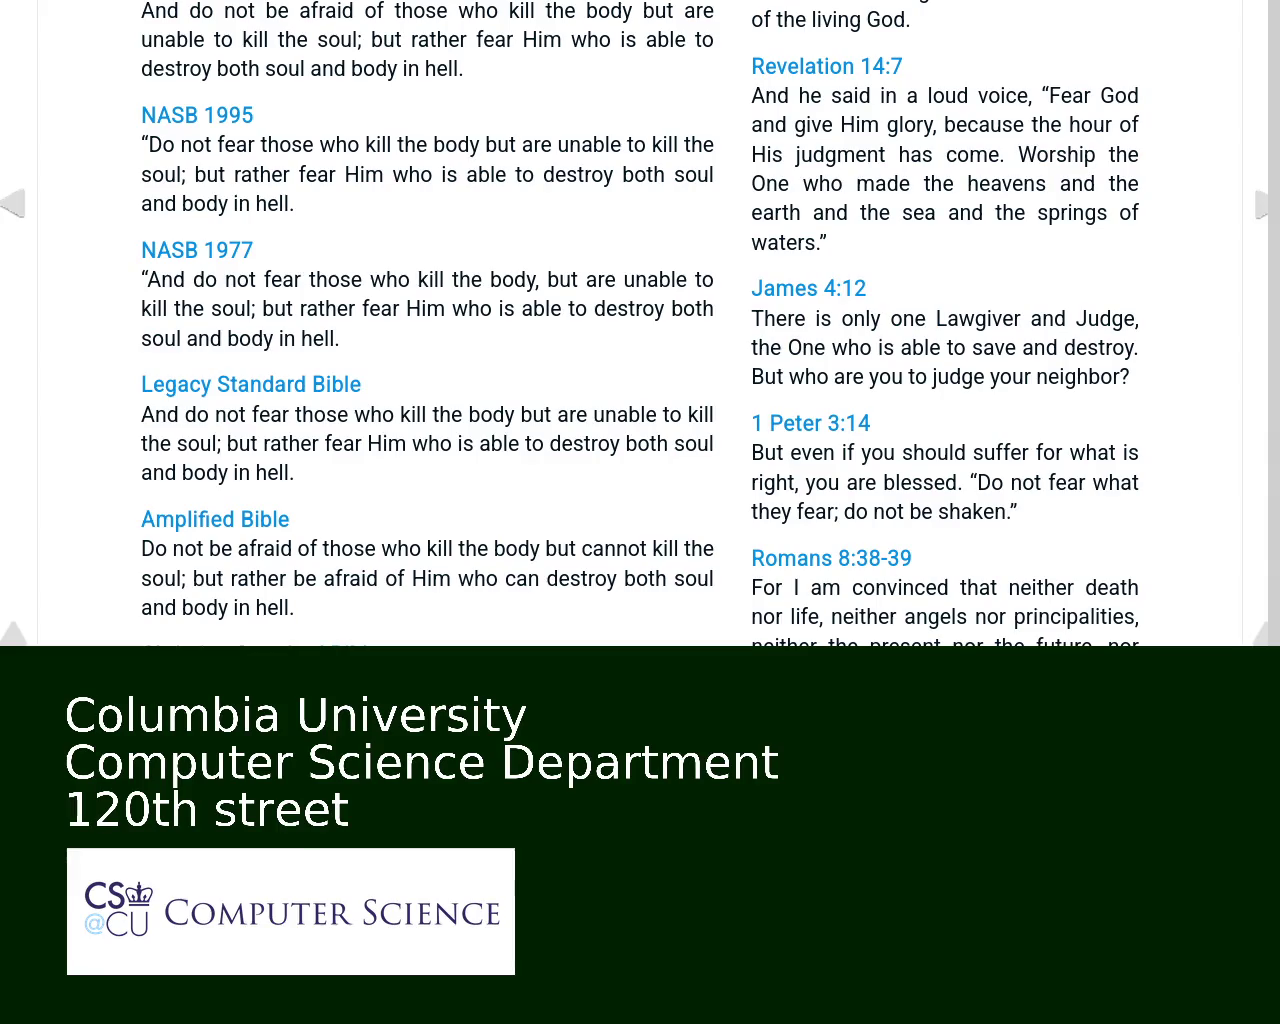
{"action": "scroll", "coordinate": [640, 320], "scroll_direction": "down", "scroll_amount": 3}
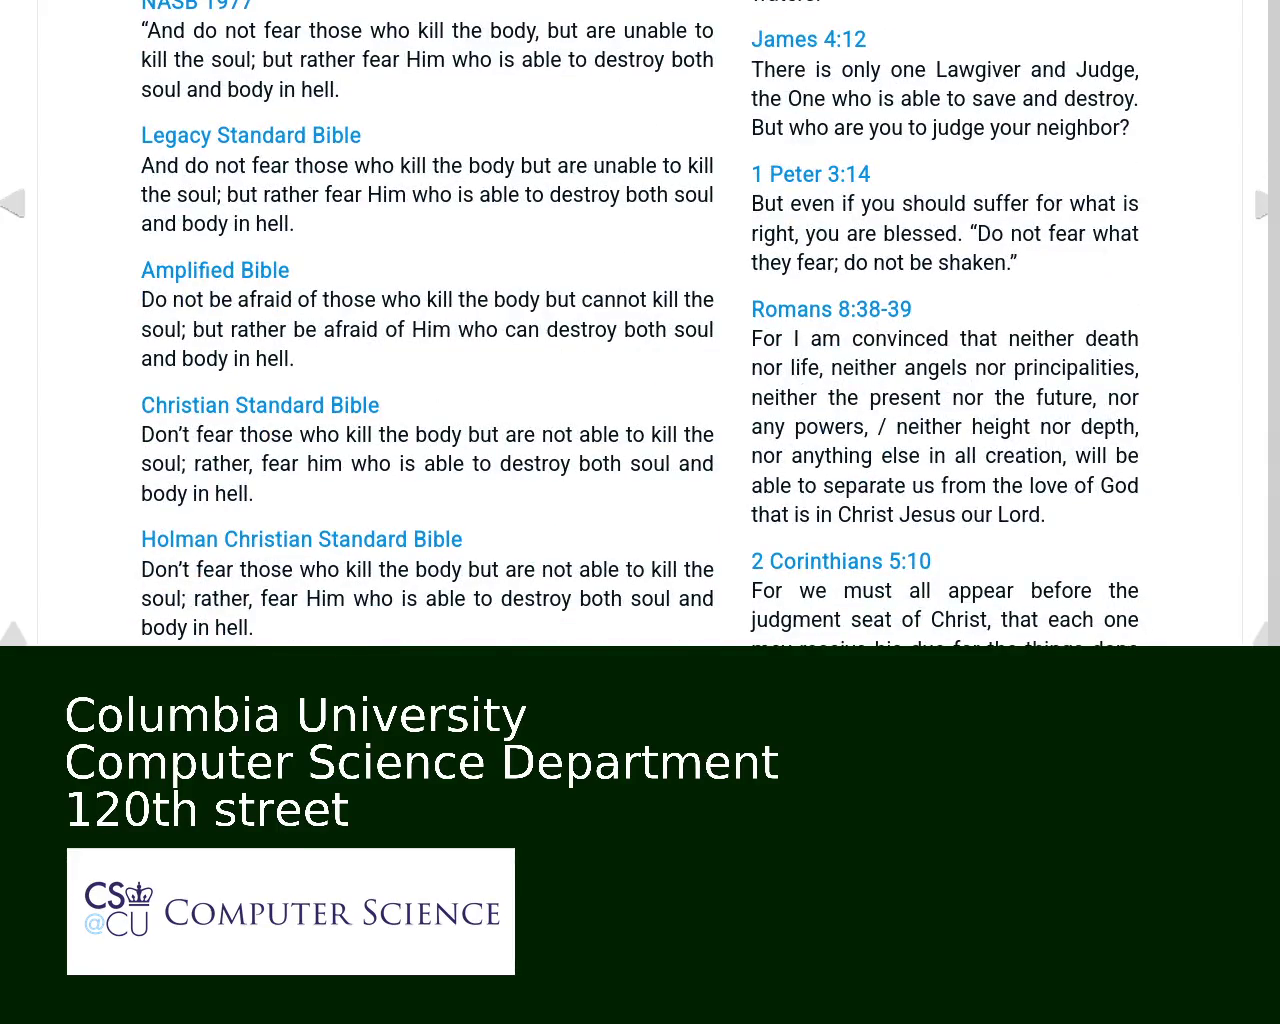
{"action": "scroll", "coordinate": [640, 320], "scroll_direction": "down", "scroll_amount": 2}
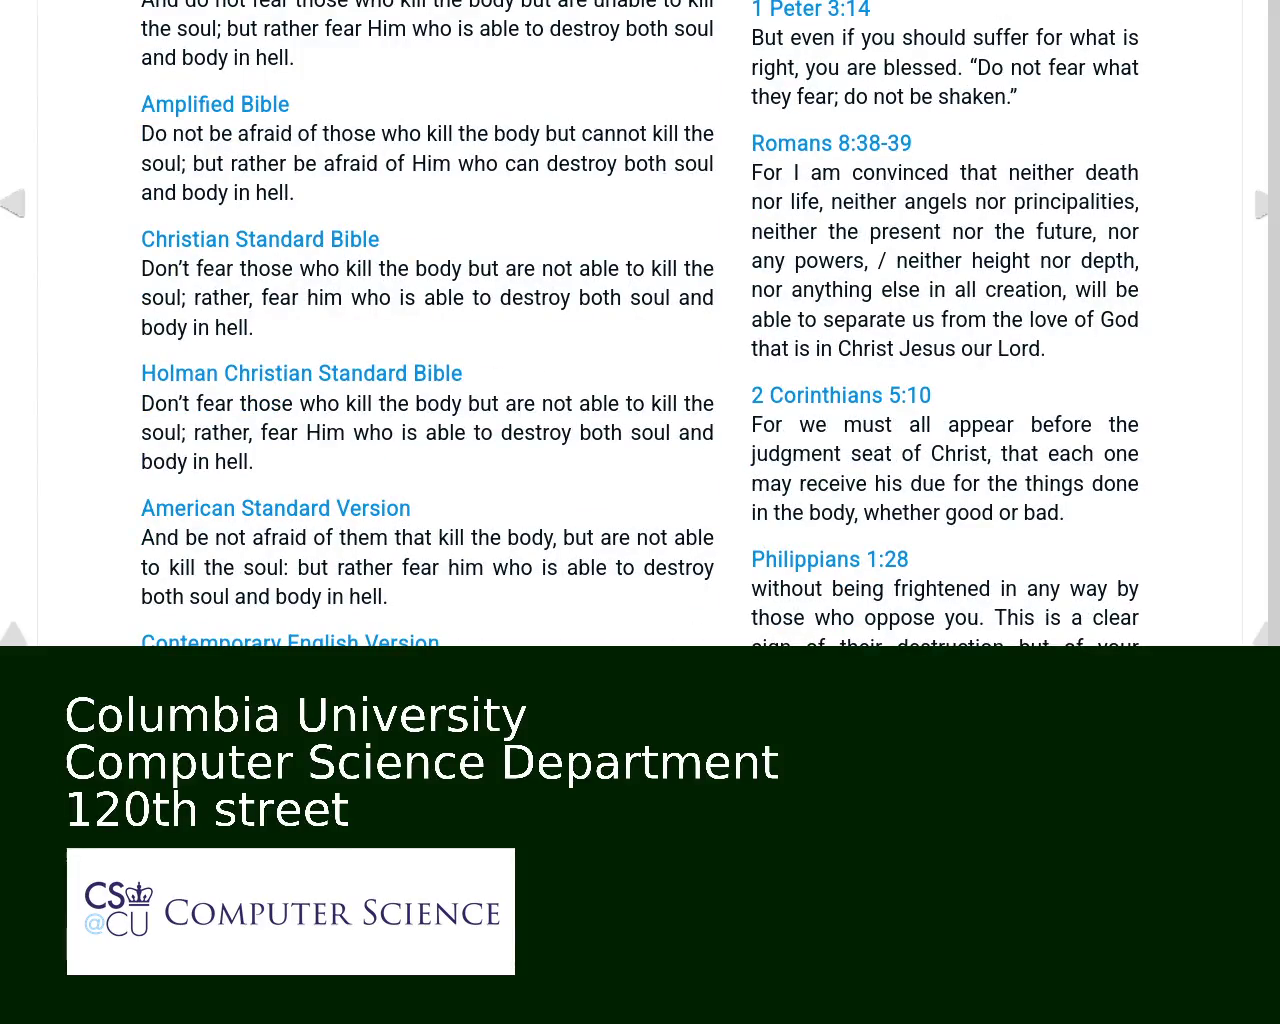
{"action": "scroll", "coordinate": [916, 34], "scroll_direction": "up", "scroll_amount": 8}
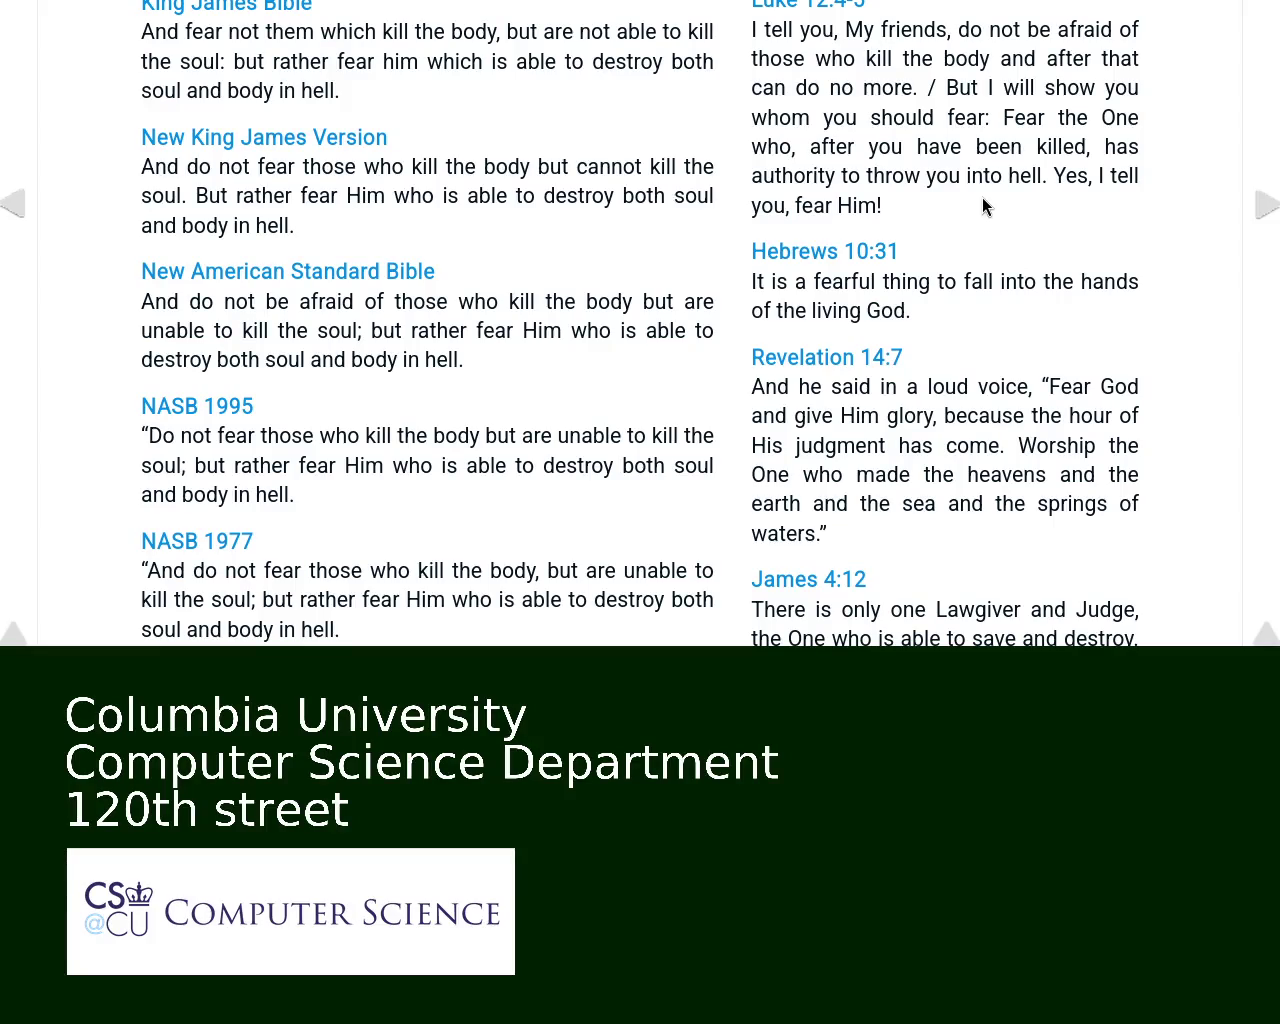
{"action": "left_click", "coordinate": [863, 8]}
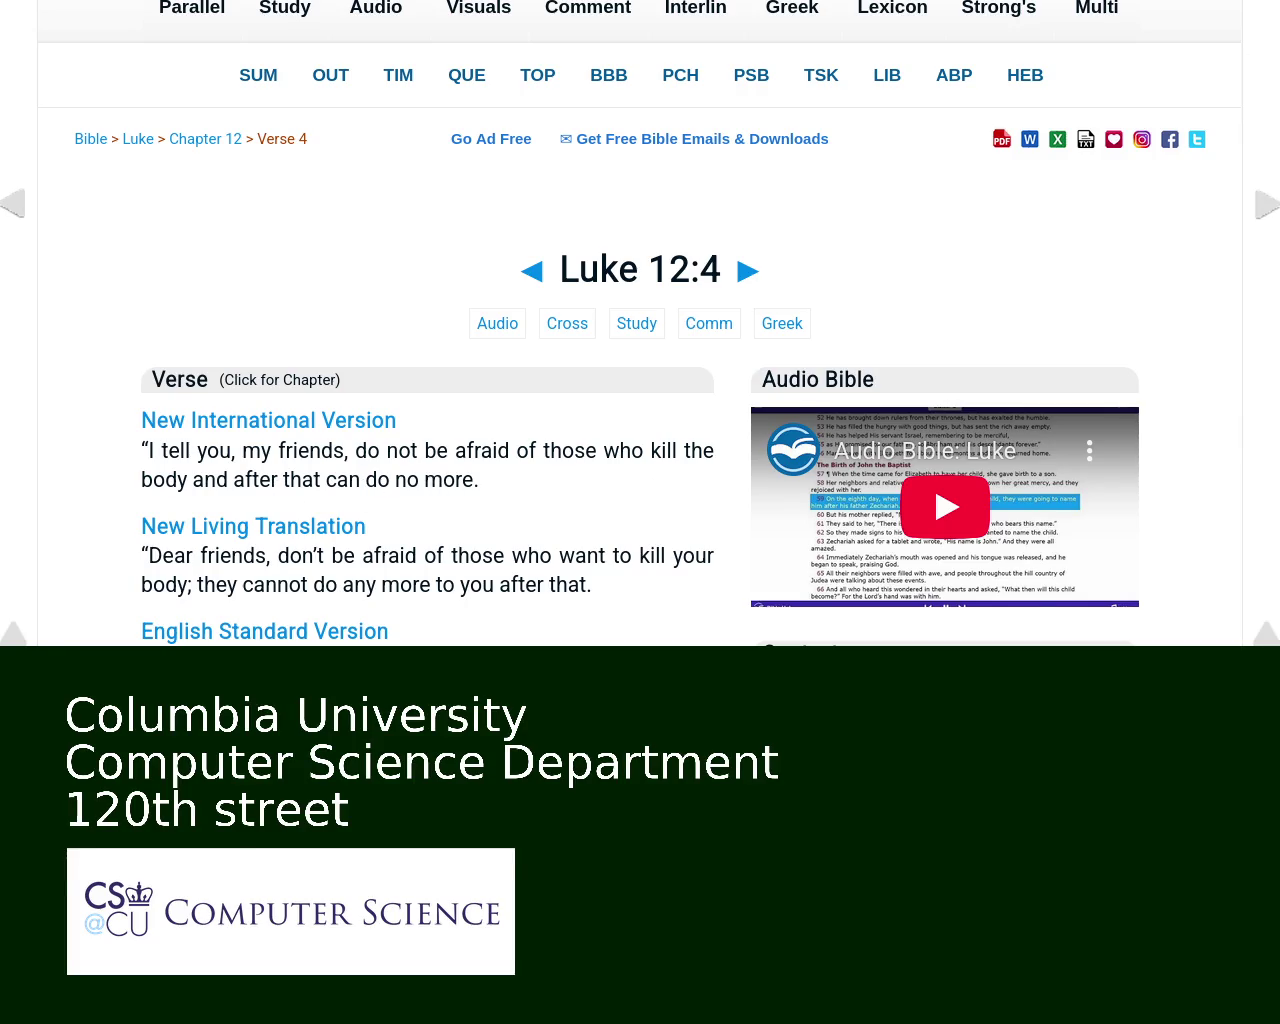
Step: Move down the Luke 12:4 page to its Persons / Places / Events and Teaching Points sections
{"action": "left_click_drag", "start_coordinate": [1274, 35], "coordinate": [1274, 140]}
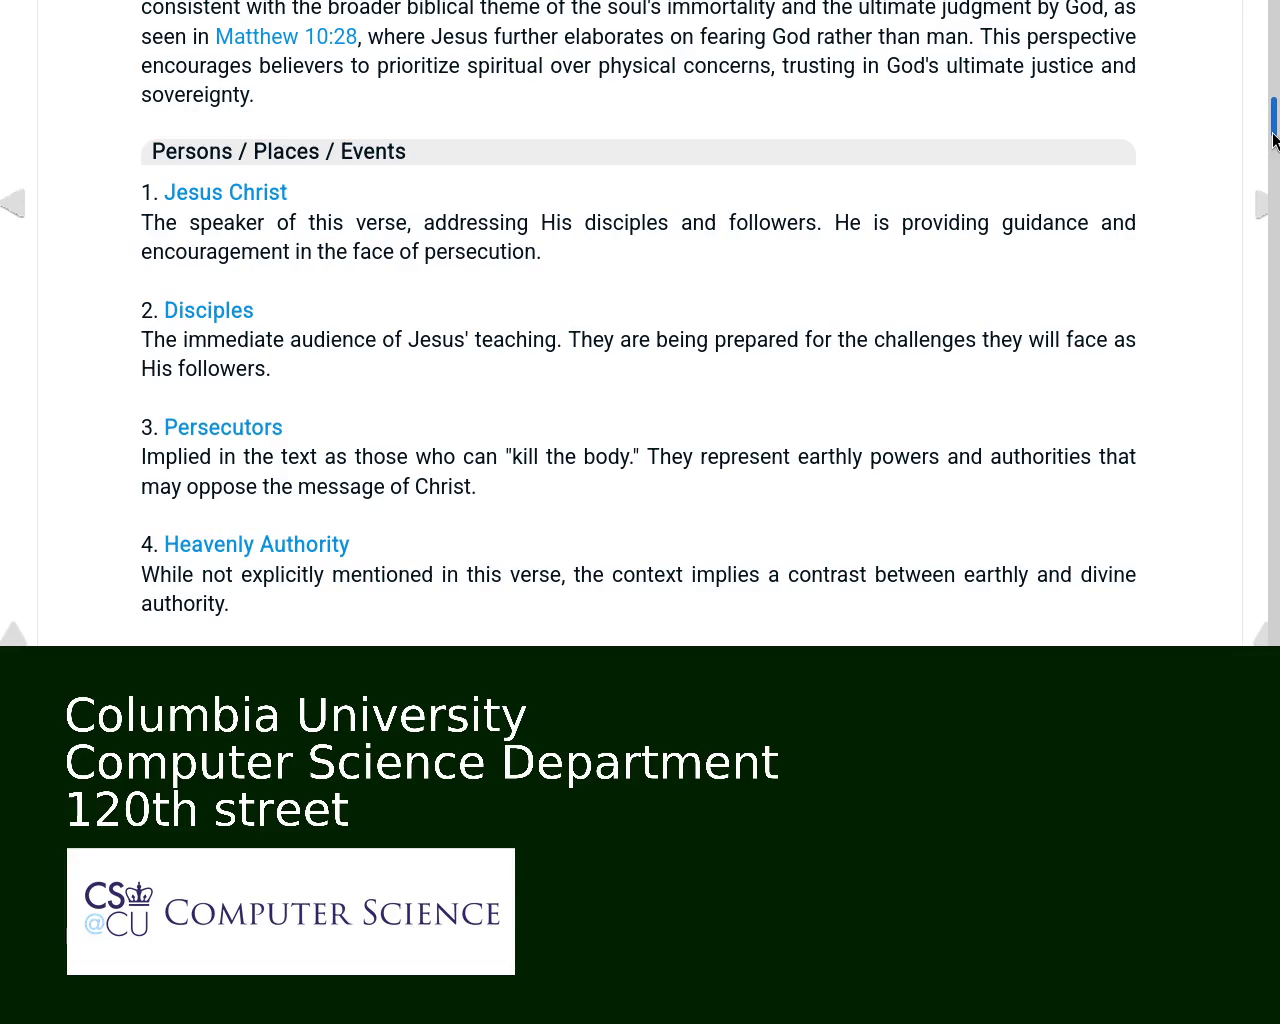
{"action": "left_click_drag", "start_coordinate": [1274, 140], "coordinate": [1274, 145]}
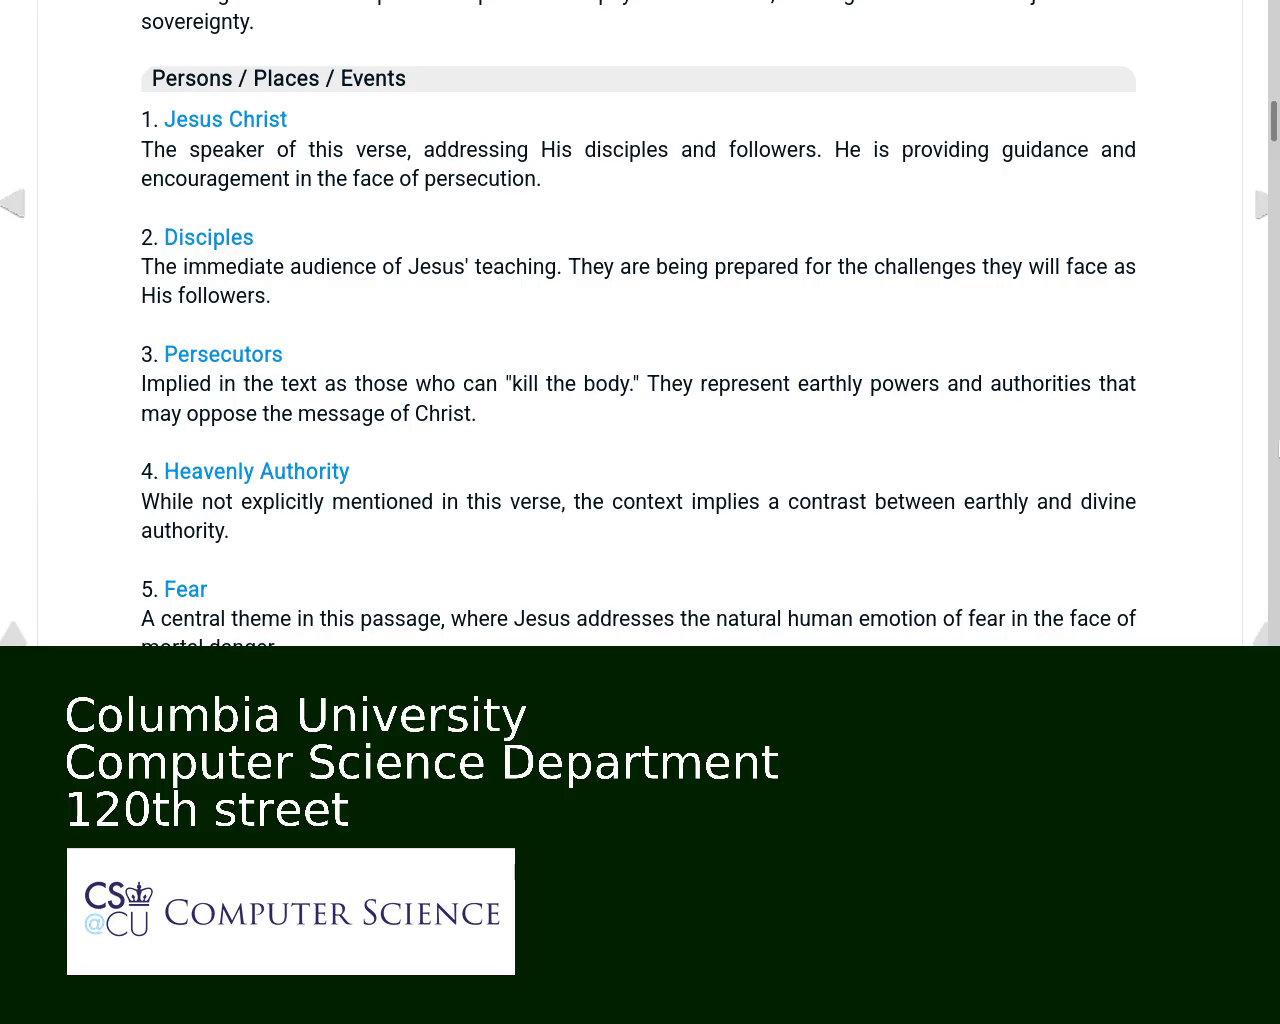
{"action": "left_click_drag", "start_coordinate": [1274, 140], "coordinate": [1274, 164]}
{"action": "scroll", "coordinate": [1274, 164], "scroll_direction": "down", "scroll_amount": 20}
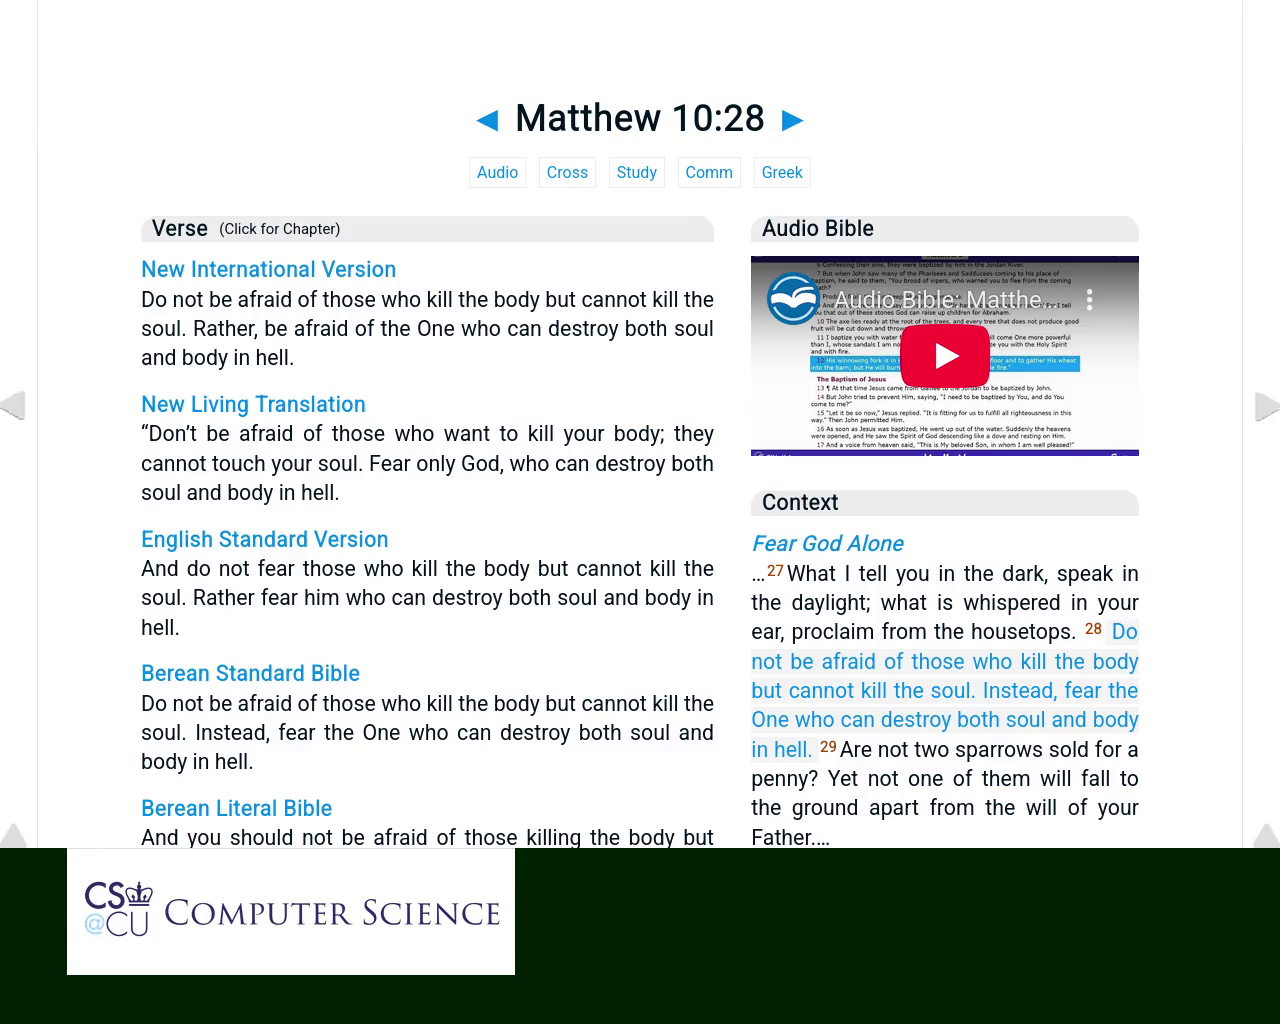
Step: Select part of the Revelation 3:7 NIV verse, then clear the selection
{"action": "scroll", "coordinate": [640, 420], "scroll_direction": "up", "scroll_amount": 2}
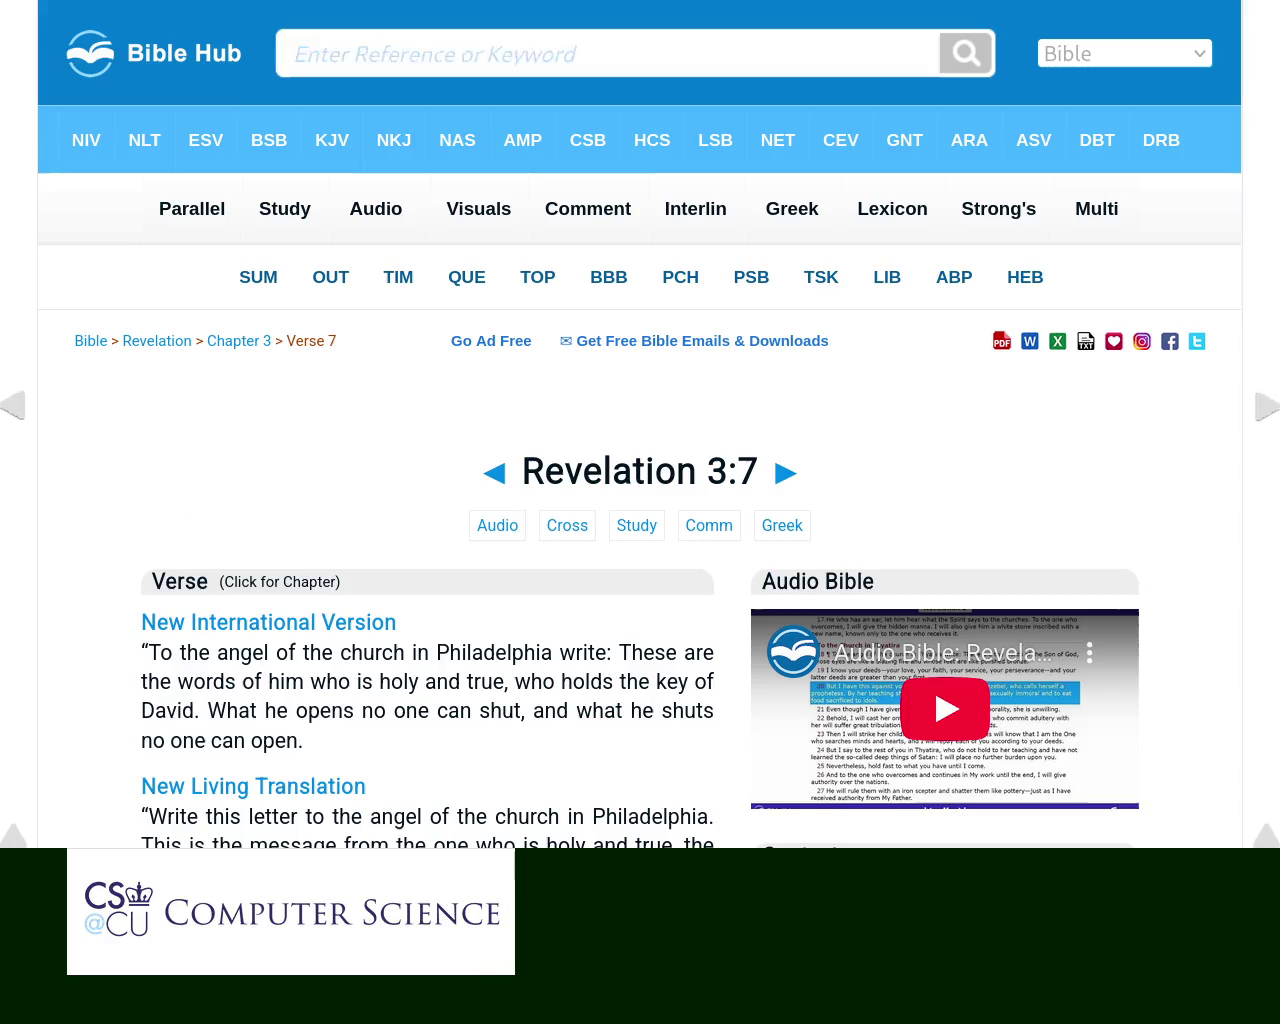
{"action": "mouse_move", "coordinate": [198, 652]}
{"action": "left_mouse_down"}
{"action": "mouse_move", "coordinate": [712, 648]}
{"action": "mouse_move", "coordinate": [276, 681]}
{"action": "mouse_move", "coordinate": [729, 695]}
{"action": "mouse_move", "coordinate": [251, 709]}
{"action": "mouse_move", "coordinate": [566, 720]}
{"action": "left_mouse_up"}
{"action": "left_click", "coordinate": [267, 716]}
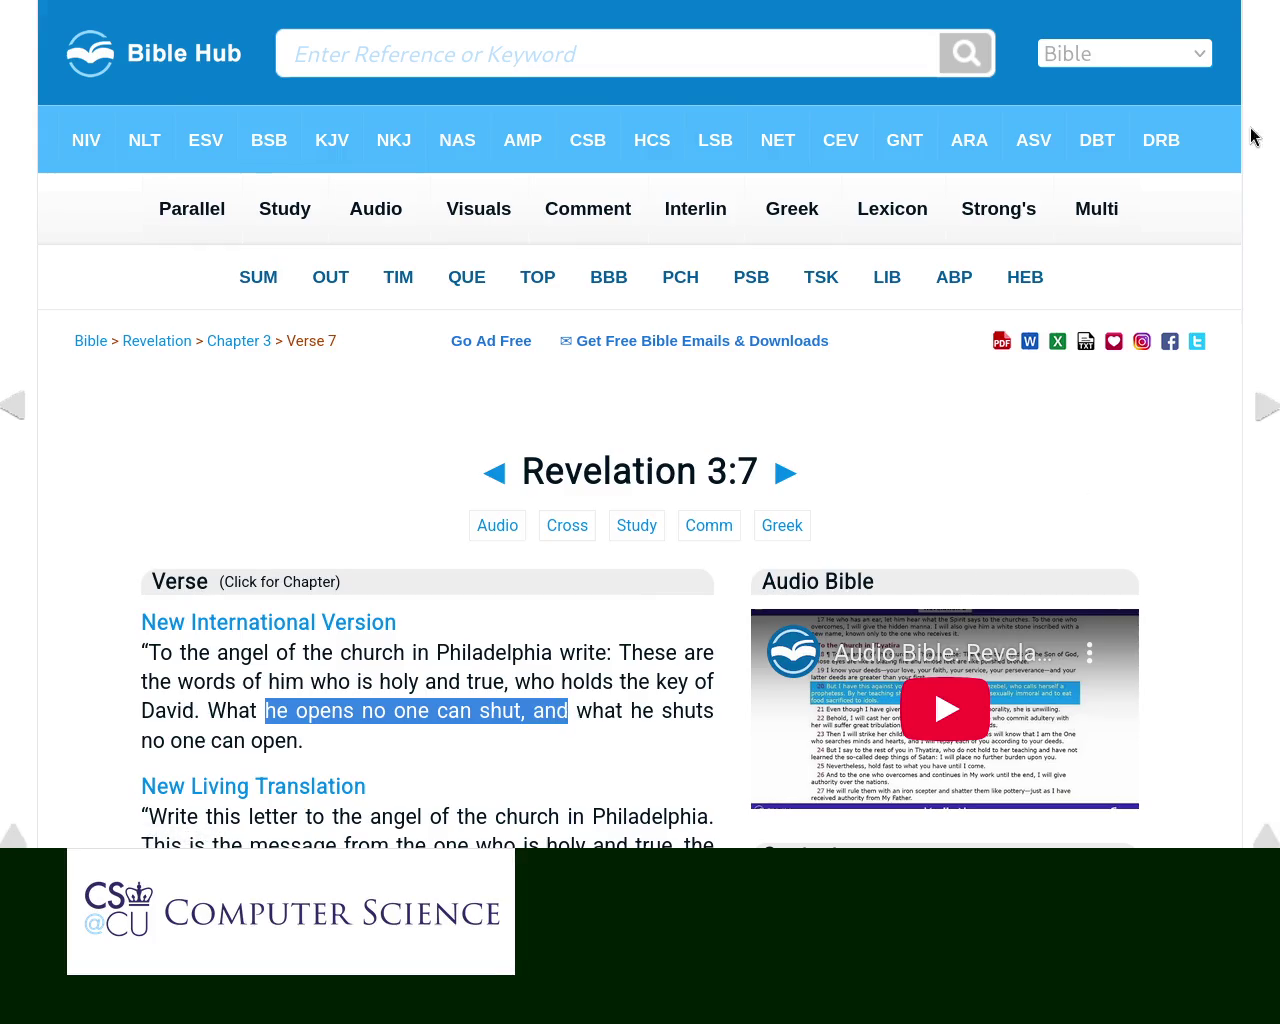
Step: Bring Revelation 3:7's cross-references into view: Isaiah 22:22, Matthew 16:19, John 10:7-9, Isaiah 9:6
{"action": "scroll", "coordinate": [640, 424], "scroll_direction": "down", "scroll_amount": 12}
{"action": "scroll", "coordinate": [640, 424], "scroll_direction": "up", "scroll_amount": 8}
{"action": "scroll", "coordinate": [640, 424], "scroll_direction": "down", "scroll_amount": 4}
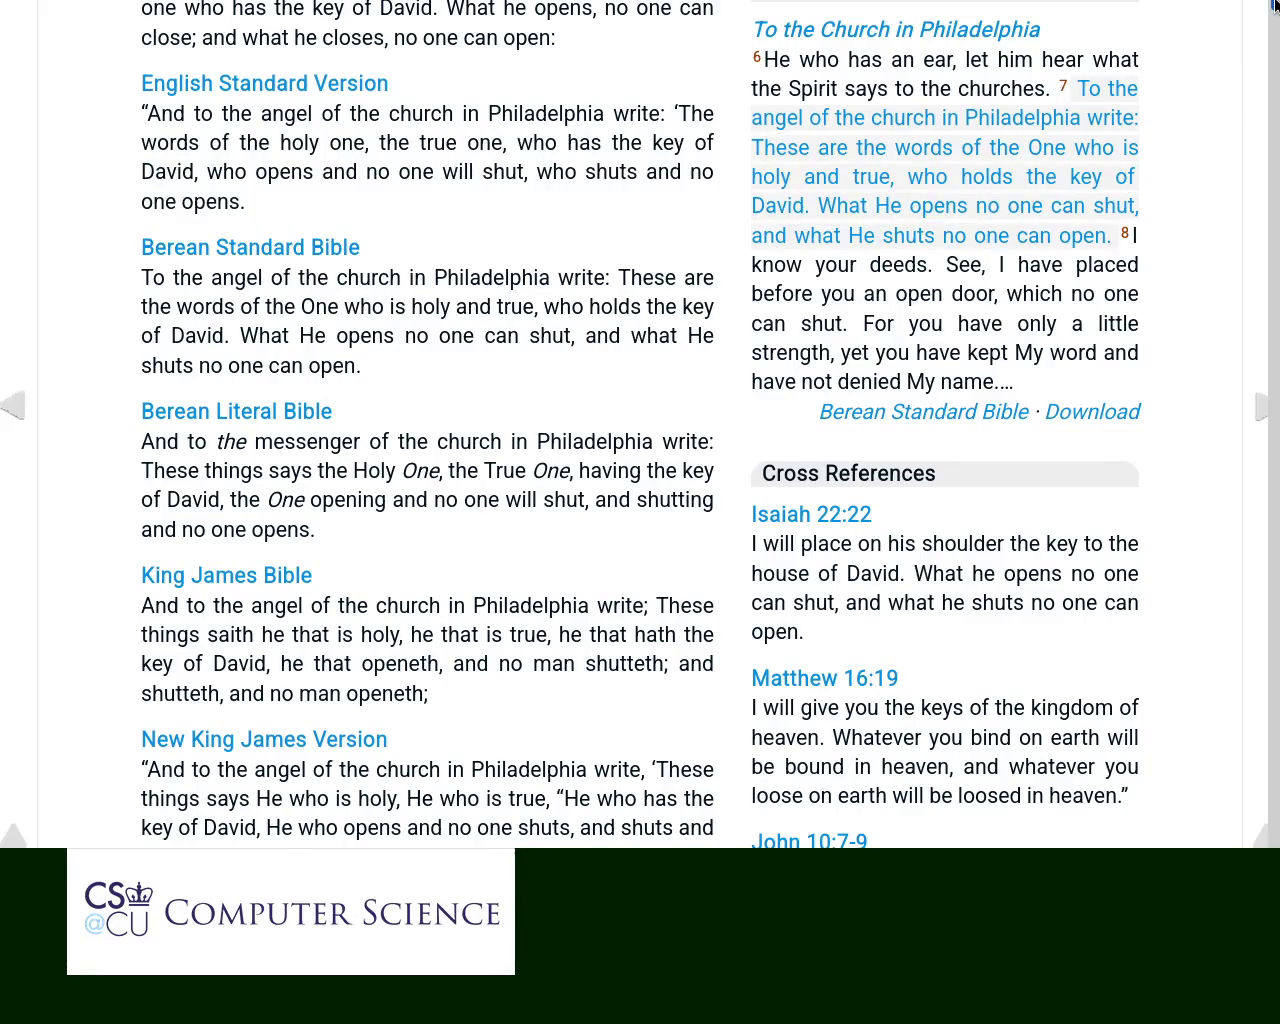
{"action": "scroll", "coordinate": [1275, 5], "scroll_direction": "down", "scroll_amount": 3}
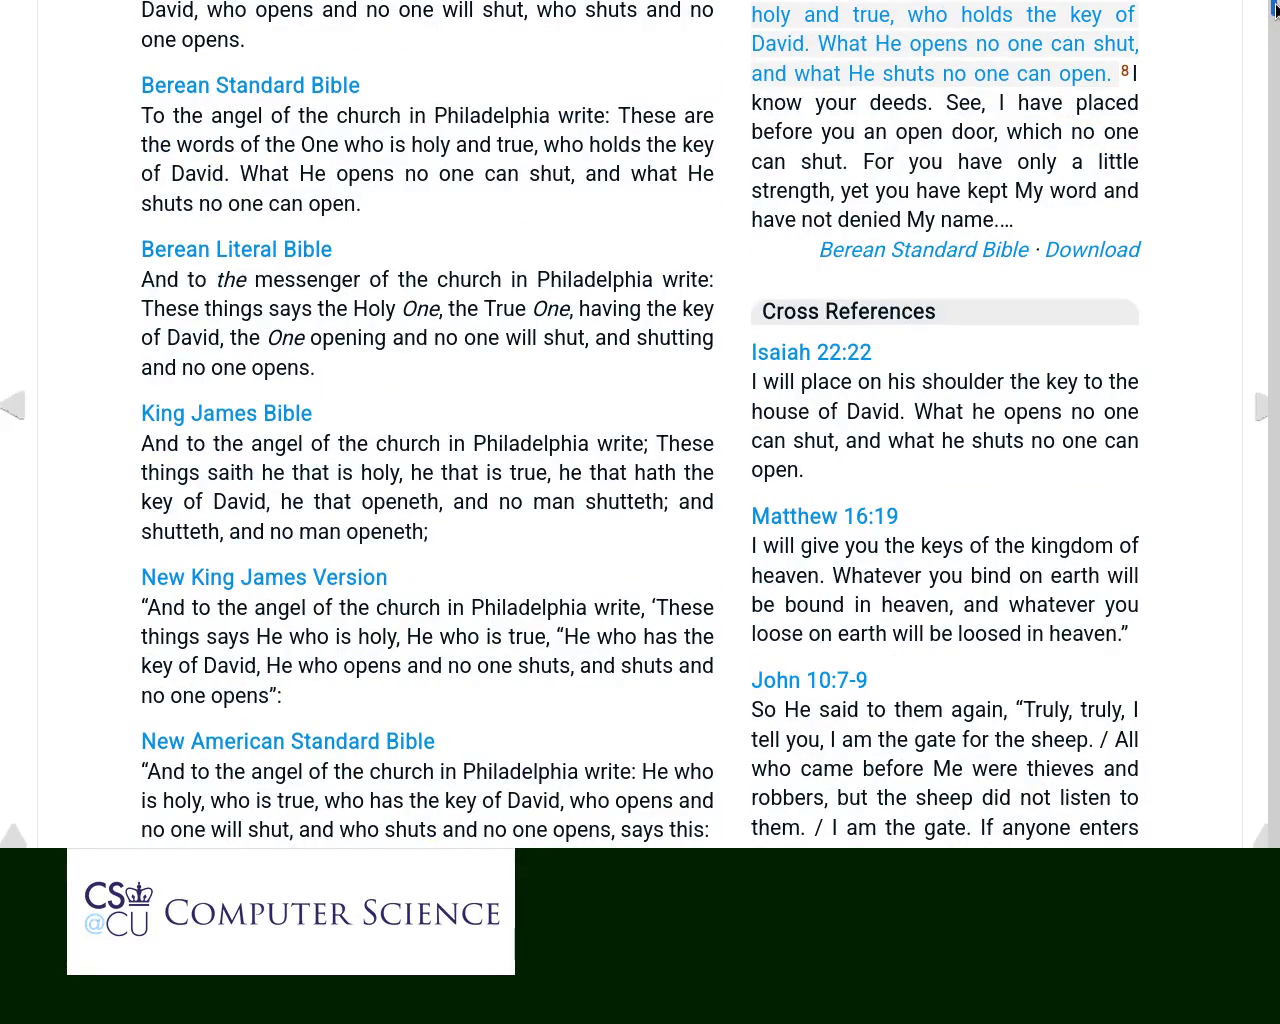
{"action": "scroll", "coordinate": [1275, 8], "scroll_direction": "down", "scroll_amount": 3}
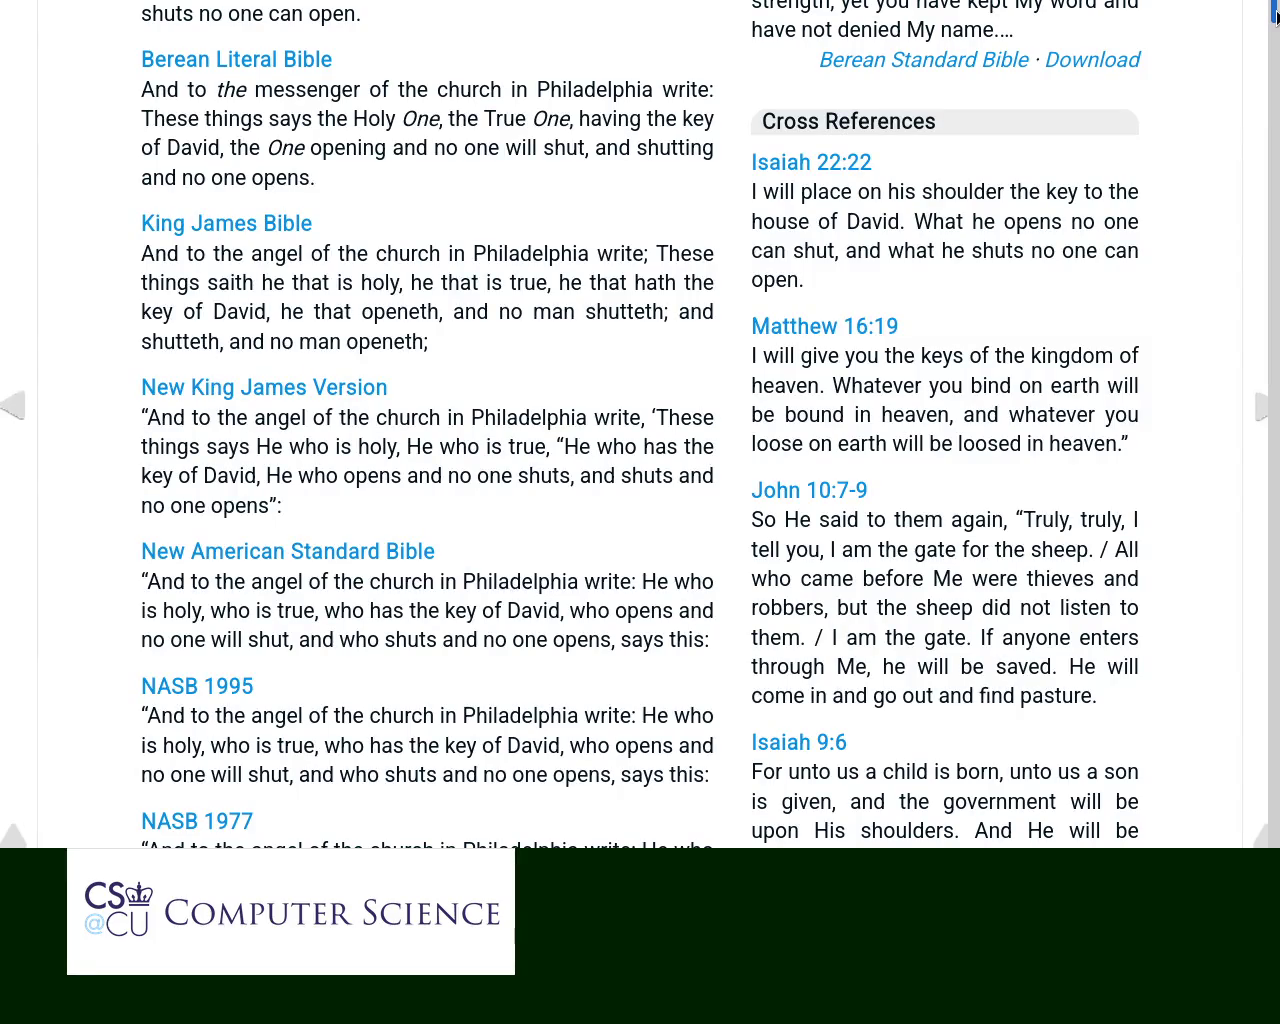
{"action": "mouse_move", "coordinate": [1275, 13]}
{"action": "left_mouse_down"}
{"action": "mouse_move", "coordinate": [1275, 37]}
{"action": "mouse_move", "coordinate": [1275, 13]}
{"action": "left_mouse_up"}
Step: Select the word 'hell' in the Berean verse and move on to the cross-references
{"action": "scroll", "coordinate": [1094, 487], "scroll_direction": "down", "scroll_amount": 1}
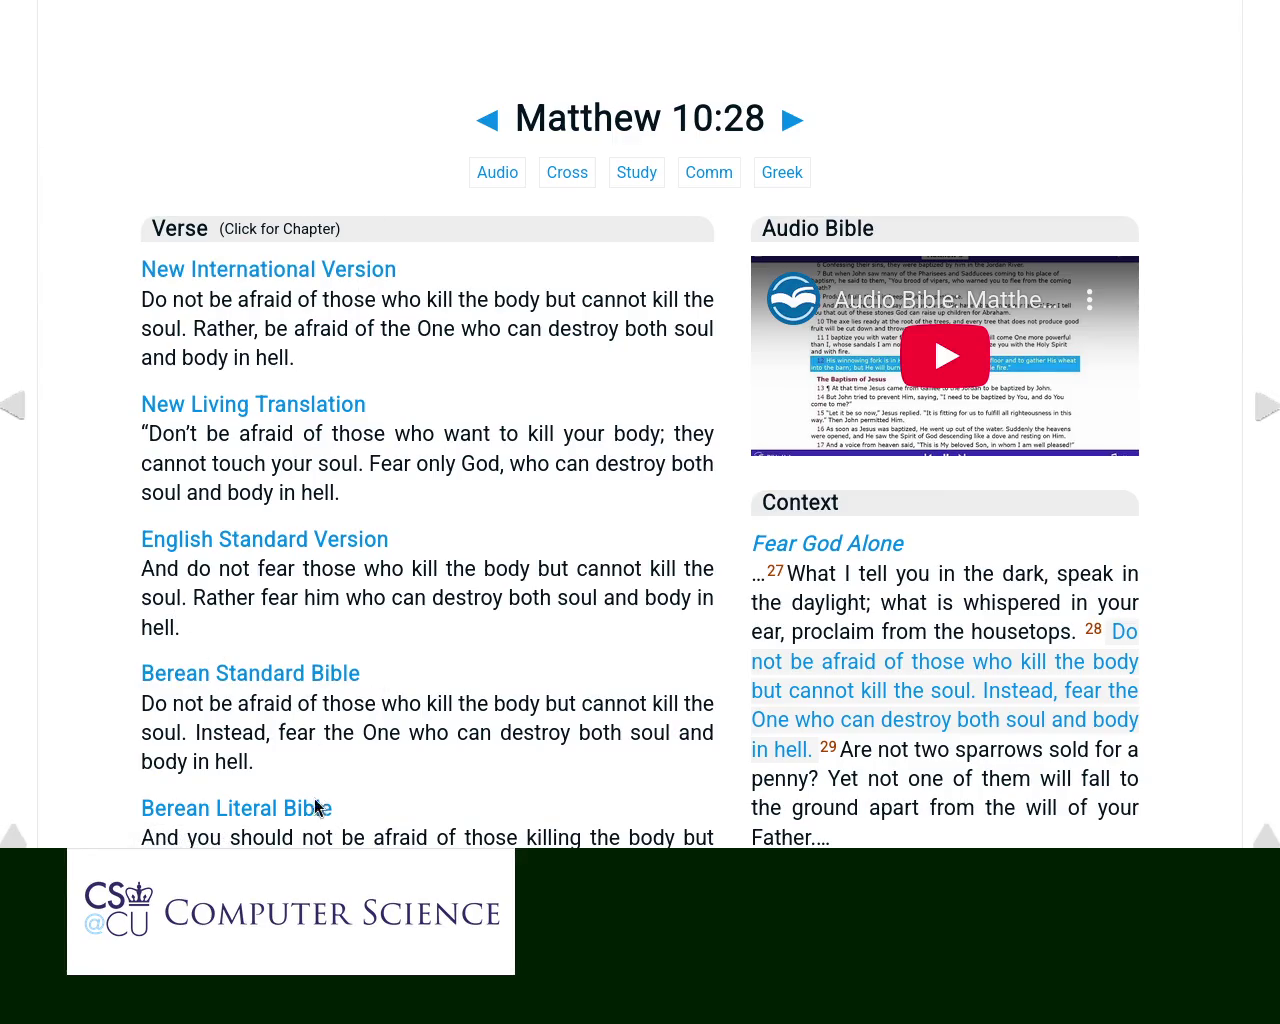
{"action": "double_click", "coordinate": [230, 760]}
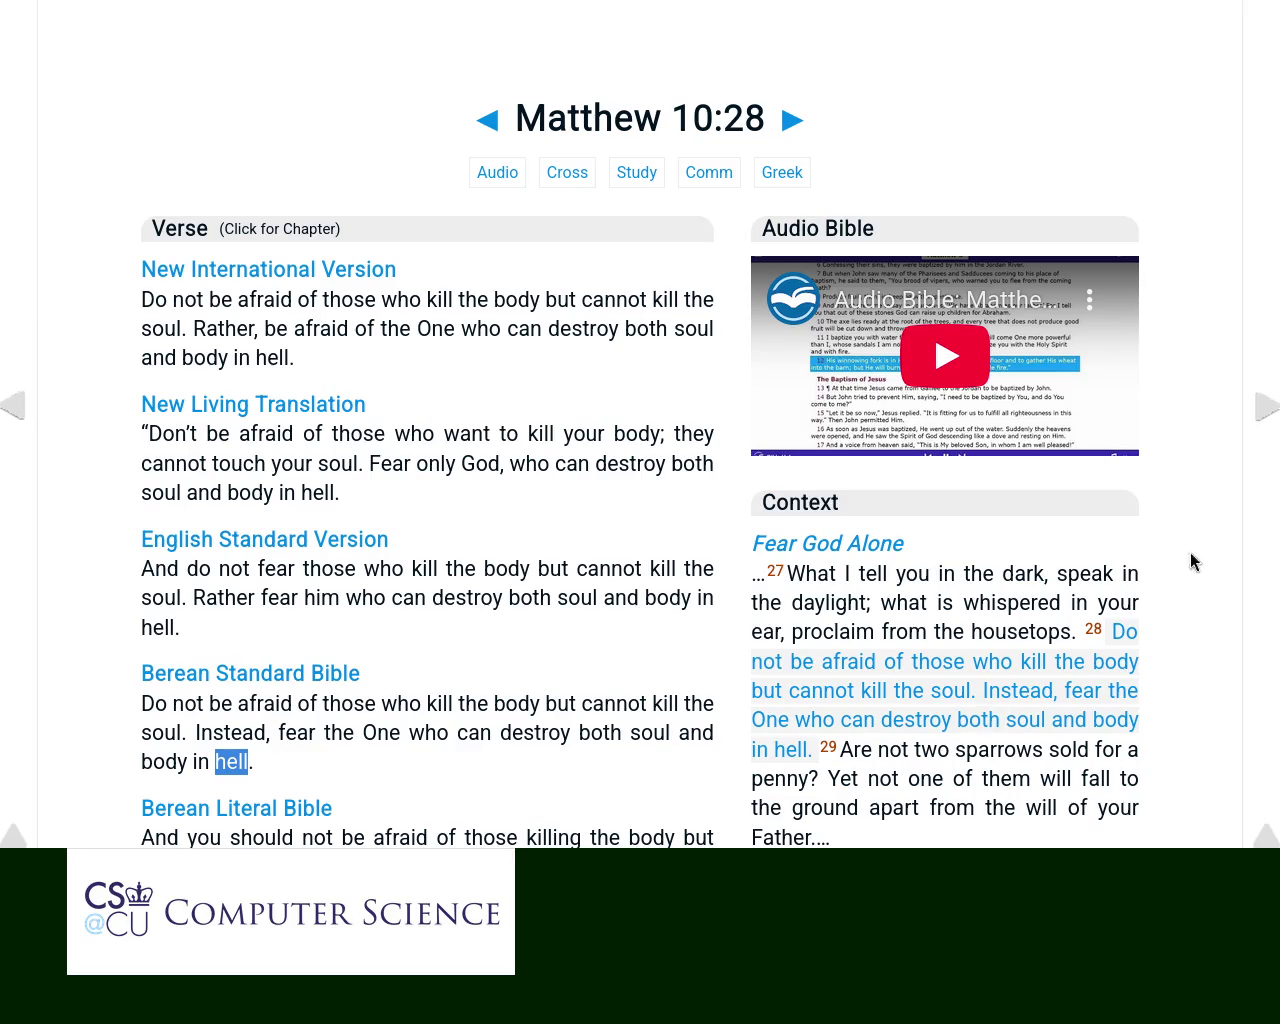
{"action": "scroll", "coordinate": [1275, 5], "scroll_direction": "down", "scroll_amount": 3}
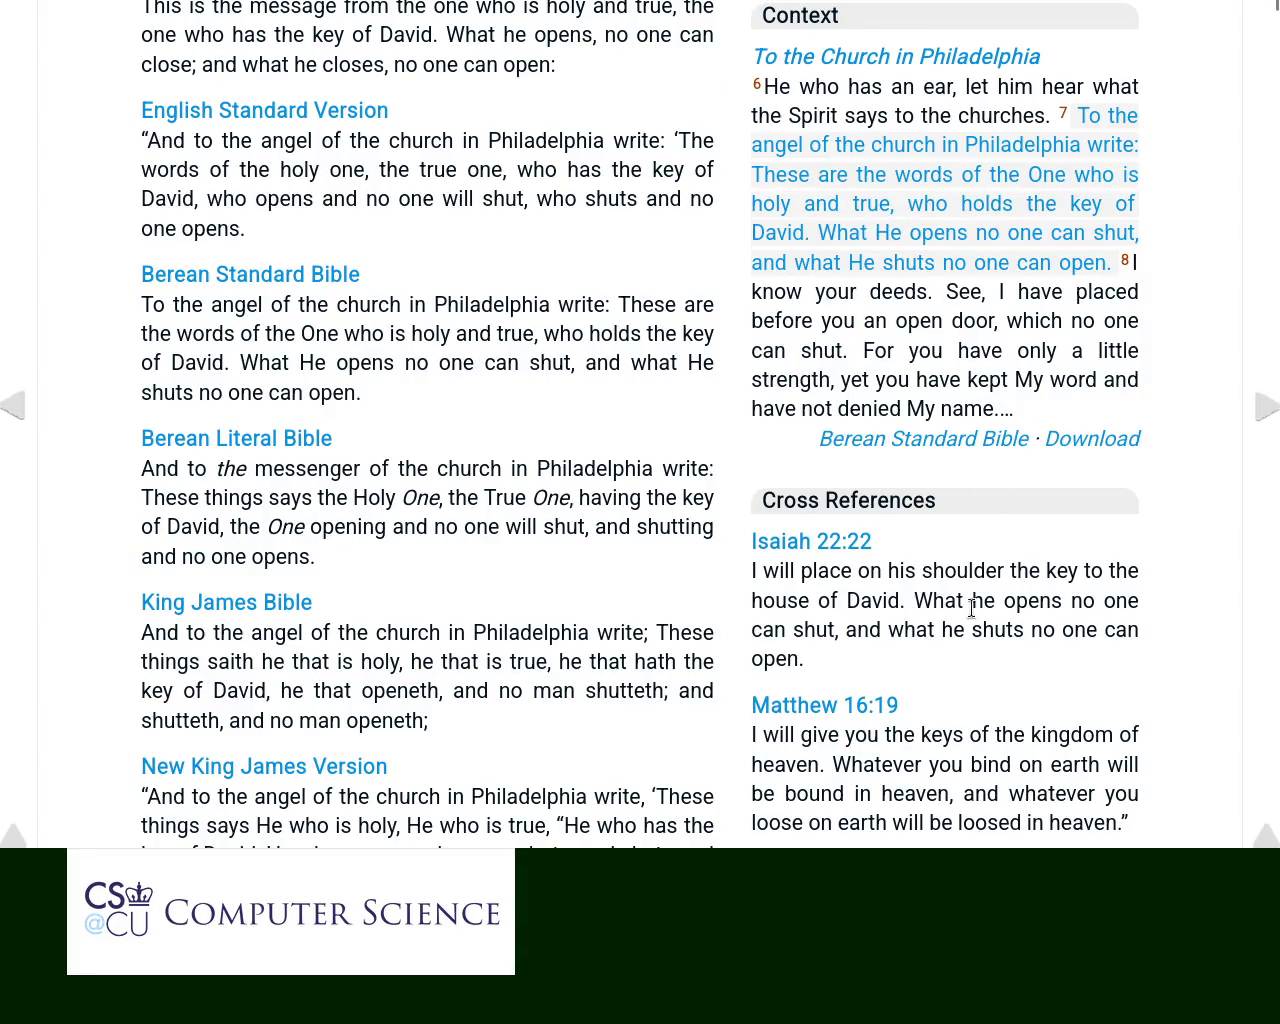
Step: Select the Isaiah 22:22 text, search 'apollyon' in a new tab, and open Wikipedia's Abaddon article
{"action": "left_click_drag", "start_coordinate": [942, 601], "coordinate": [967, 668]}
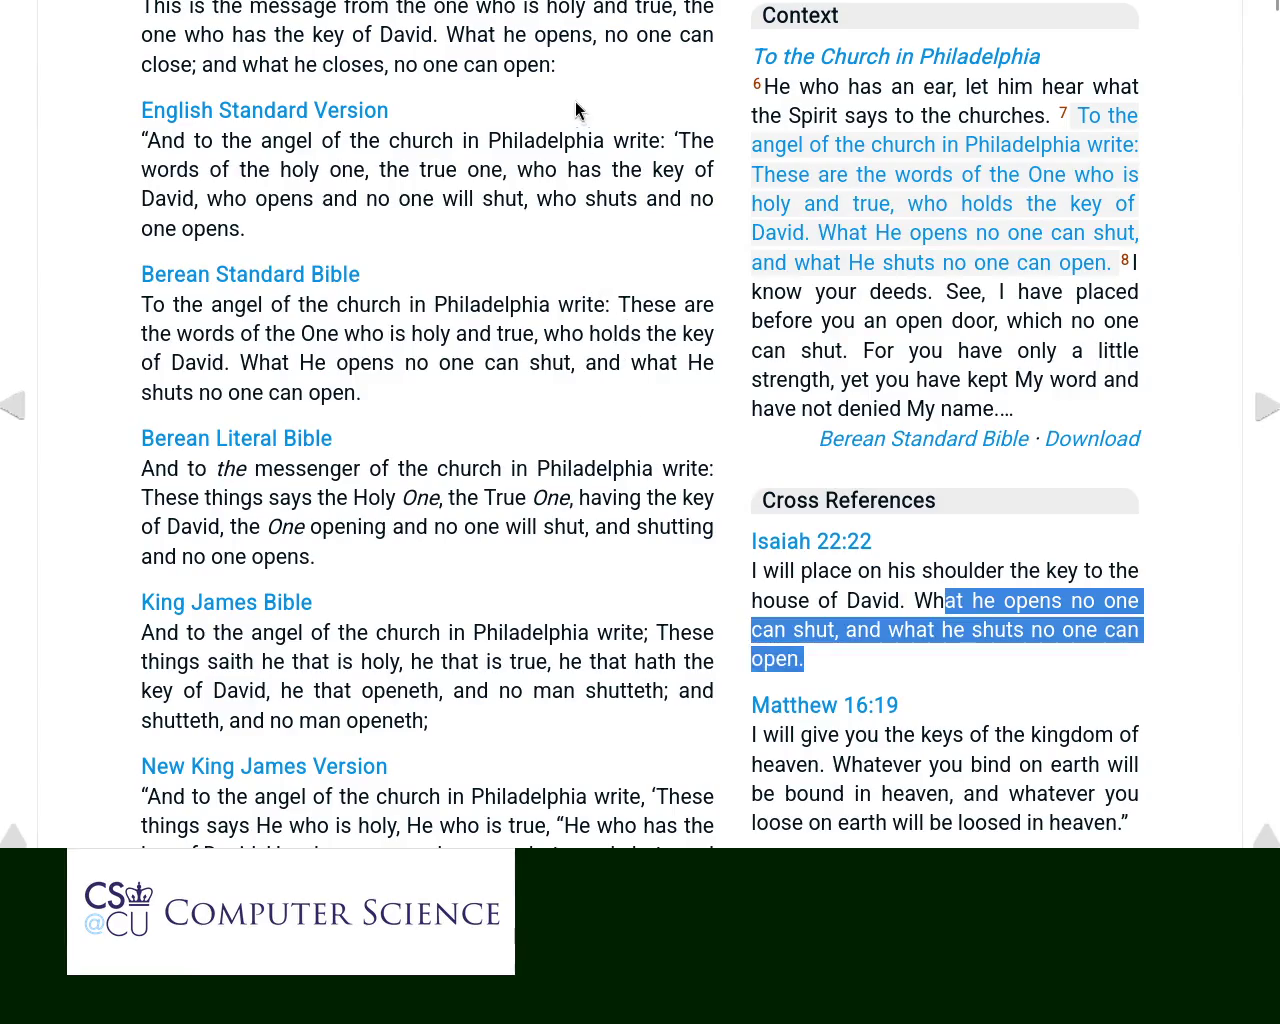
{"action": "key", "text": "ctrl+t"}
{"action": "type", "text": "appl"}
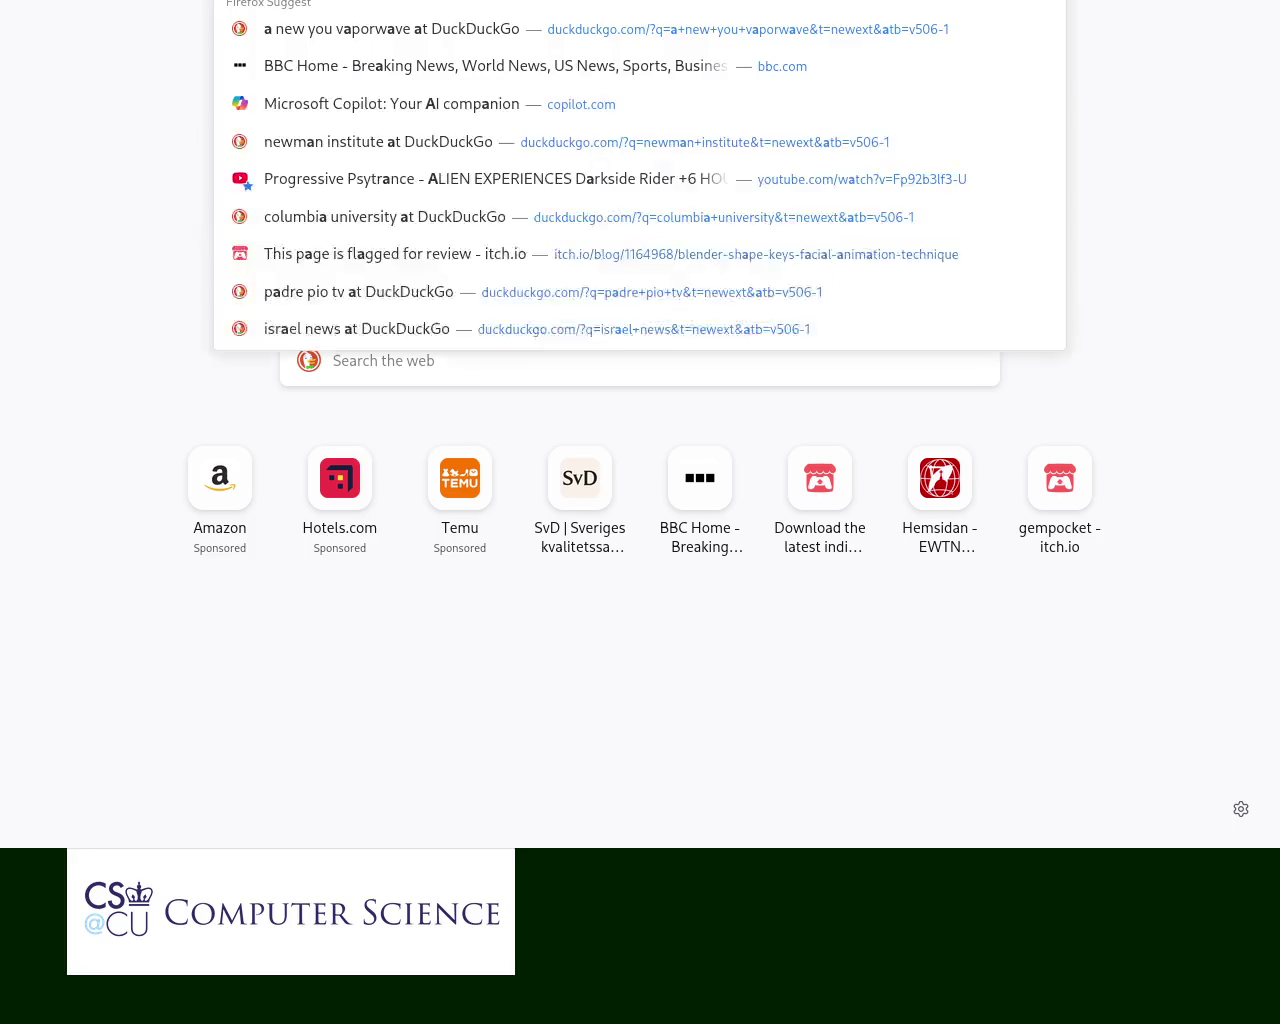
{"action": "key", "text": "Escape"}
{"action": "key", "text": "Return"}
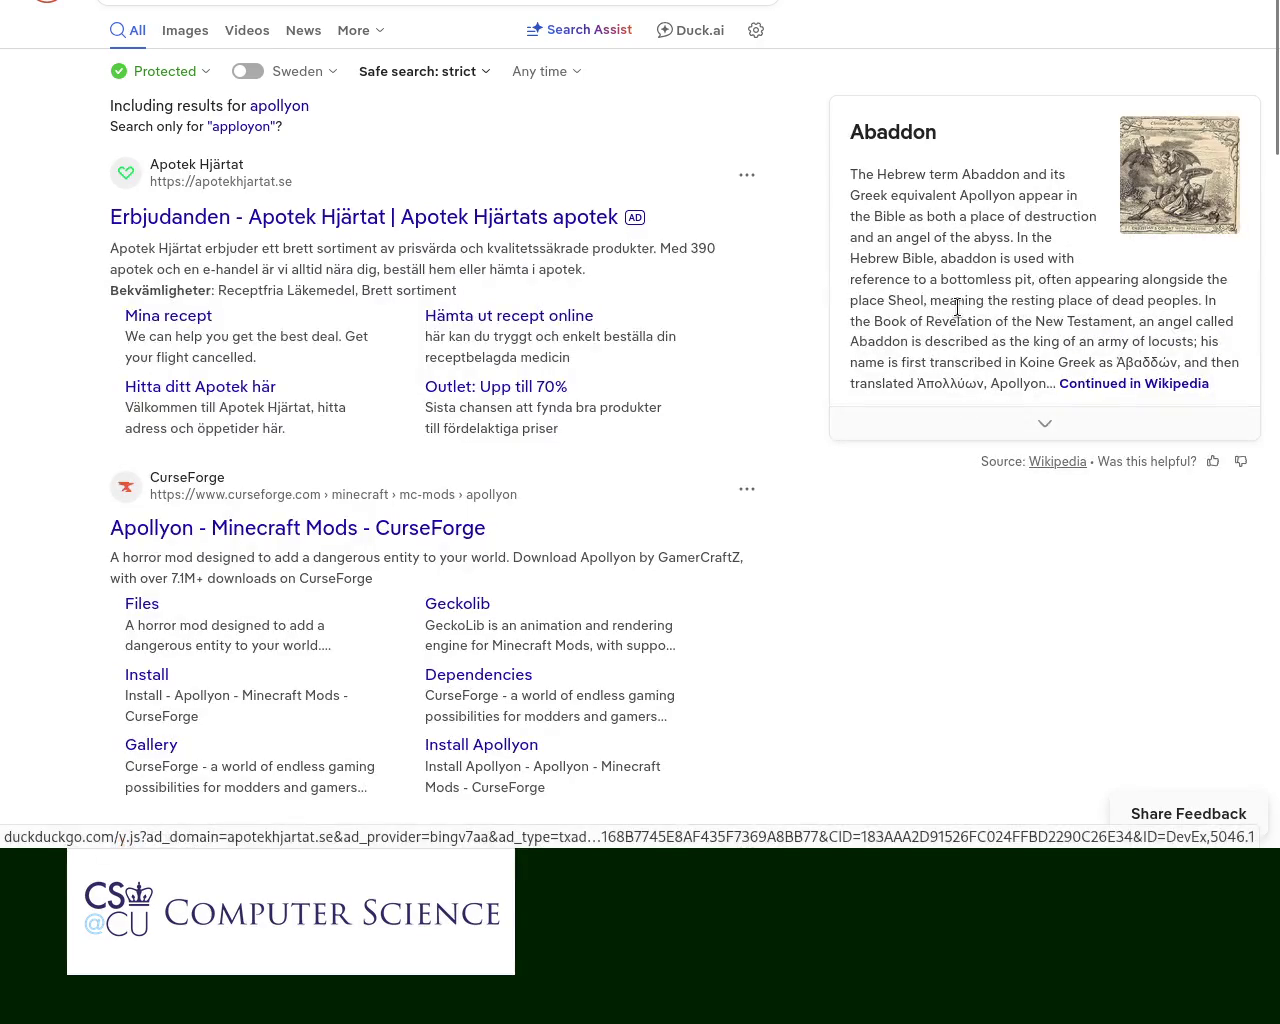
{"action": "left_click", "coordinate": [1100, 385]}
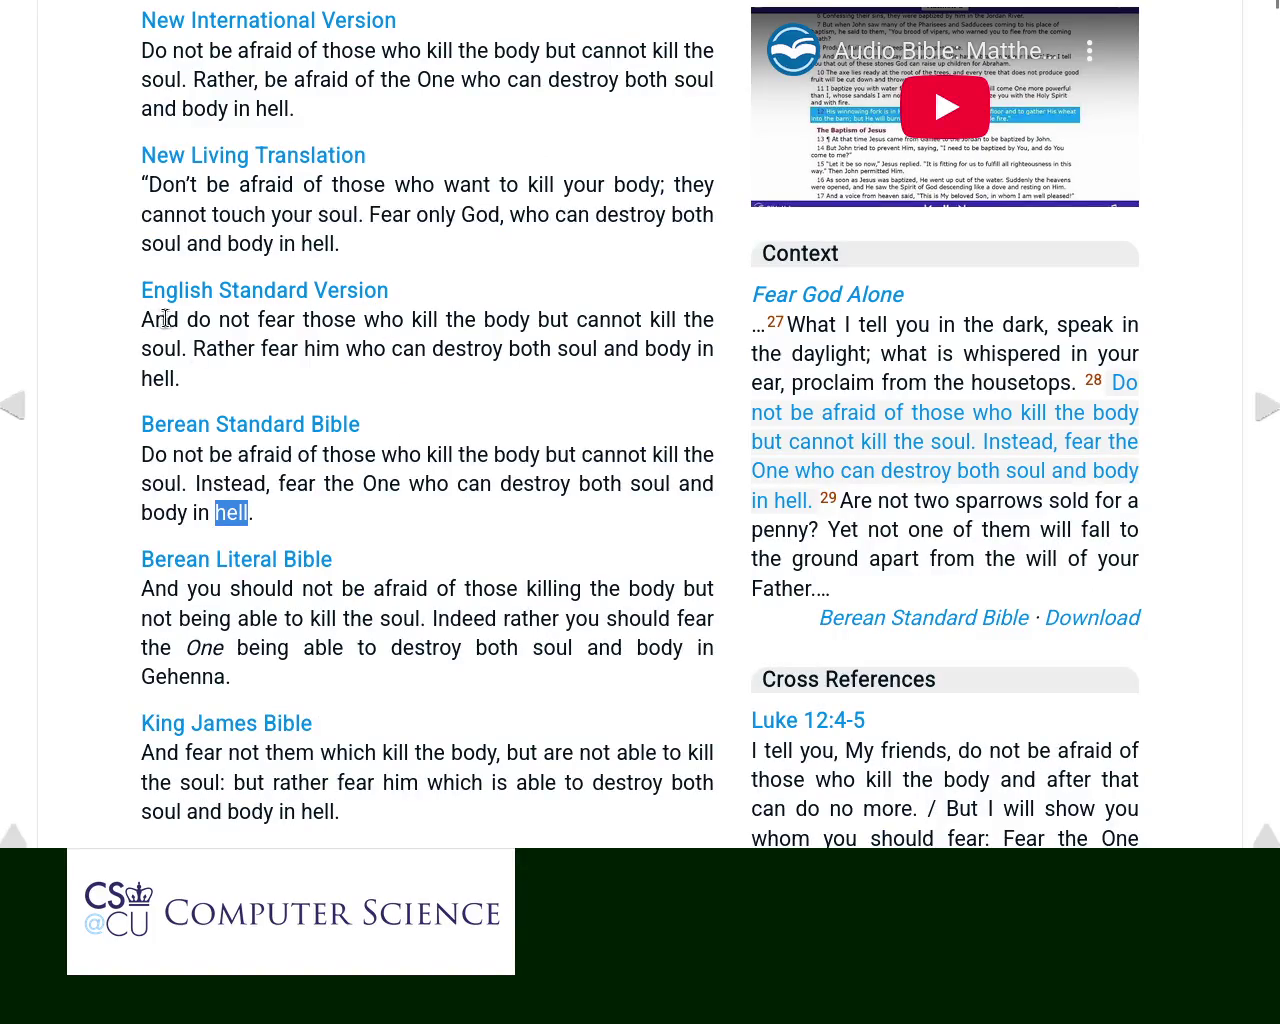
{"action": "mouse_move", "coordinate": [198, 319]}
{"action": "left_mouse_down"}
{"action": "mouse_move", "coordinate": [508, 320]}
{"action": "mouse_move", "coordinate": [560, 343]}
{"action": "mouse_move", "coordinate": [360, 346]}
{"action": "mouse_move", "coordinate": [697, 364]}
{"action": "mouse_move", "coordinate": [641, 370]}
{"action": "left_mouse_up"}
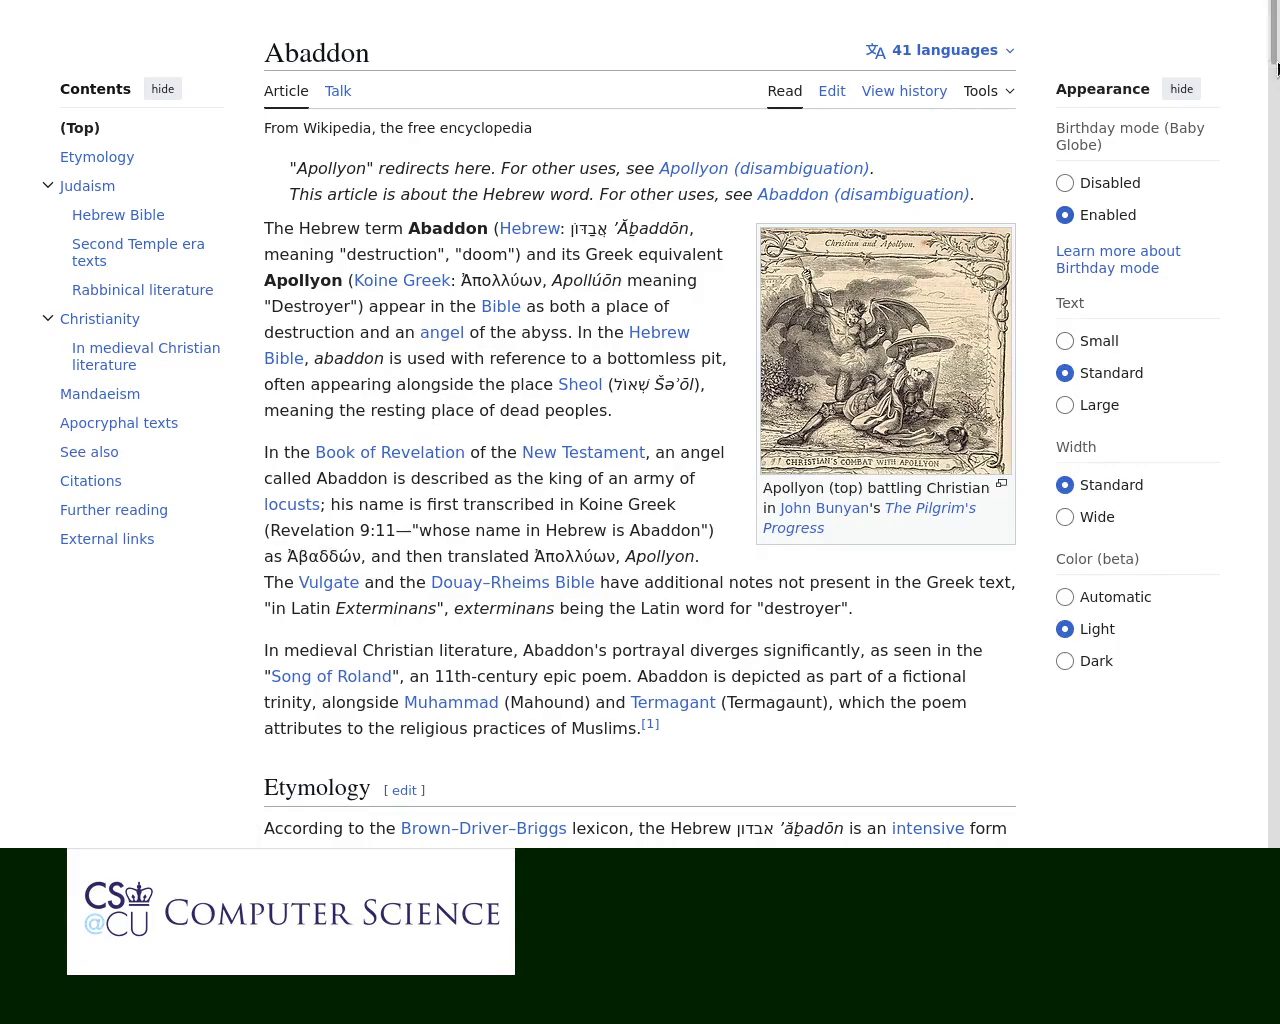
{"action": "scroll", "coordinate": [1274, 185], "scroll_direction": "down", "scroll_amount": 3}
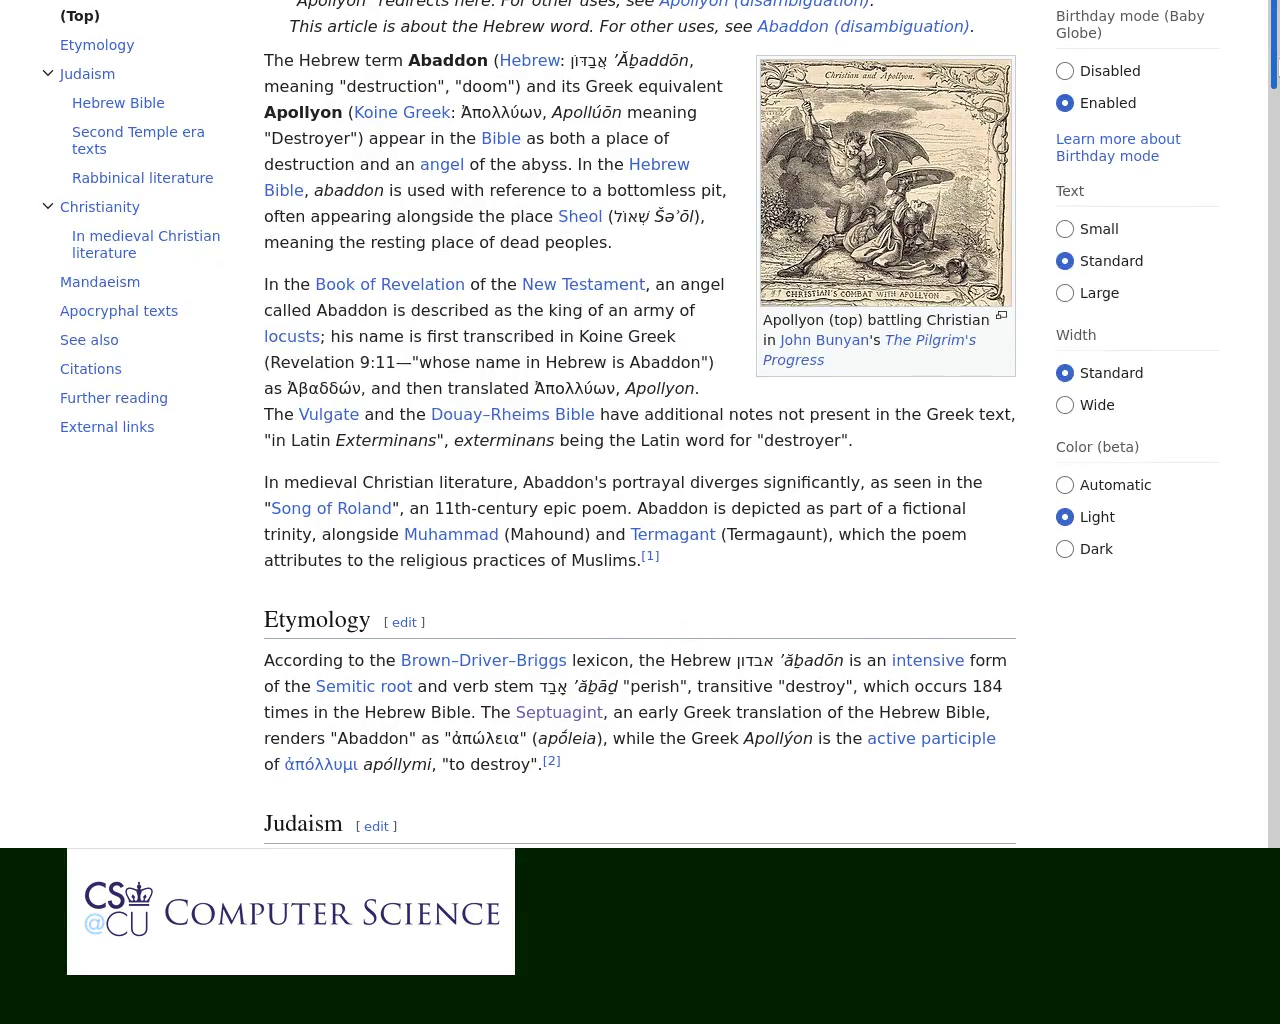
Step: Go to the Hebrew Bible section and highlight 'Death' in the Job 28:22 line
{"action": "scroll", "coordinate": [640, 424], "scroll_direction": "down", "scroll_amount": 10}
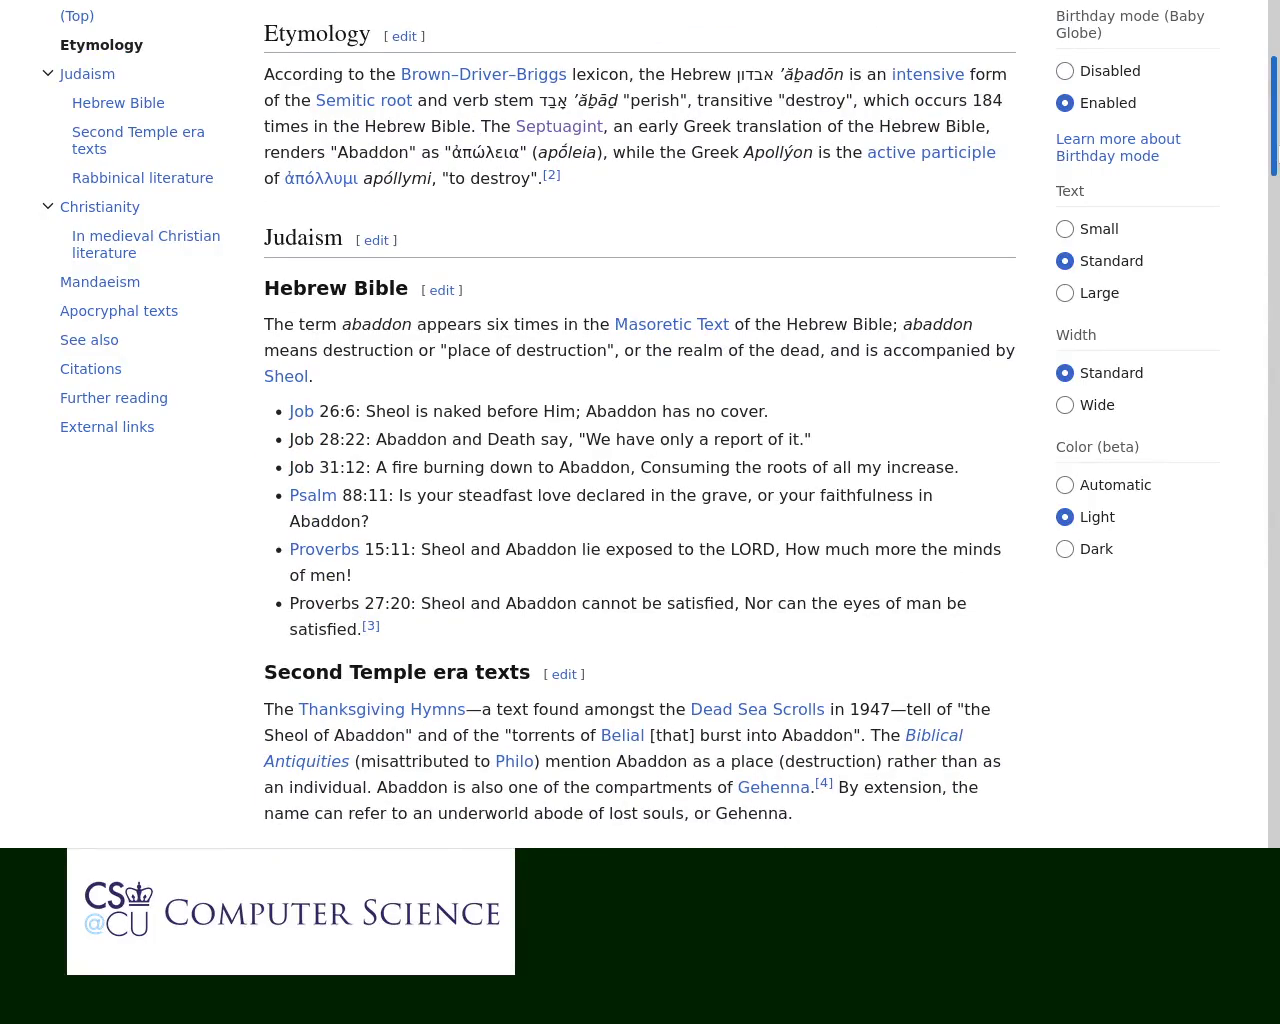
{"action": "scroll", "coordinate": [640, 430], "scroll_direction": "down", "scroll_amount": 1}
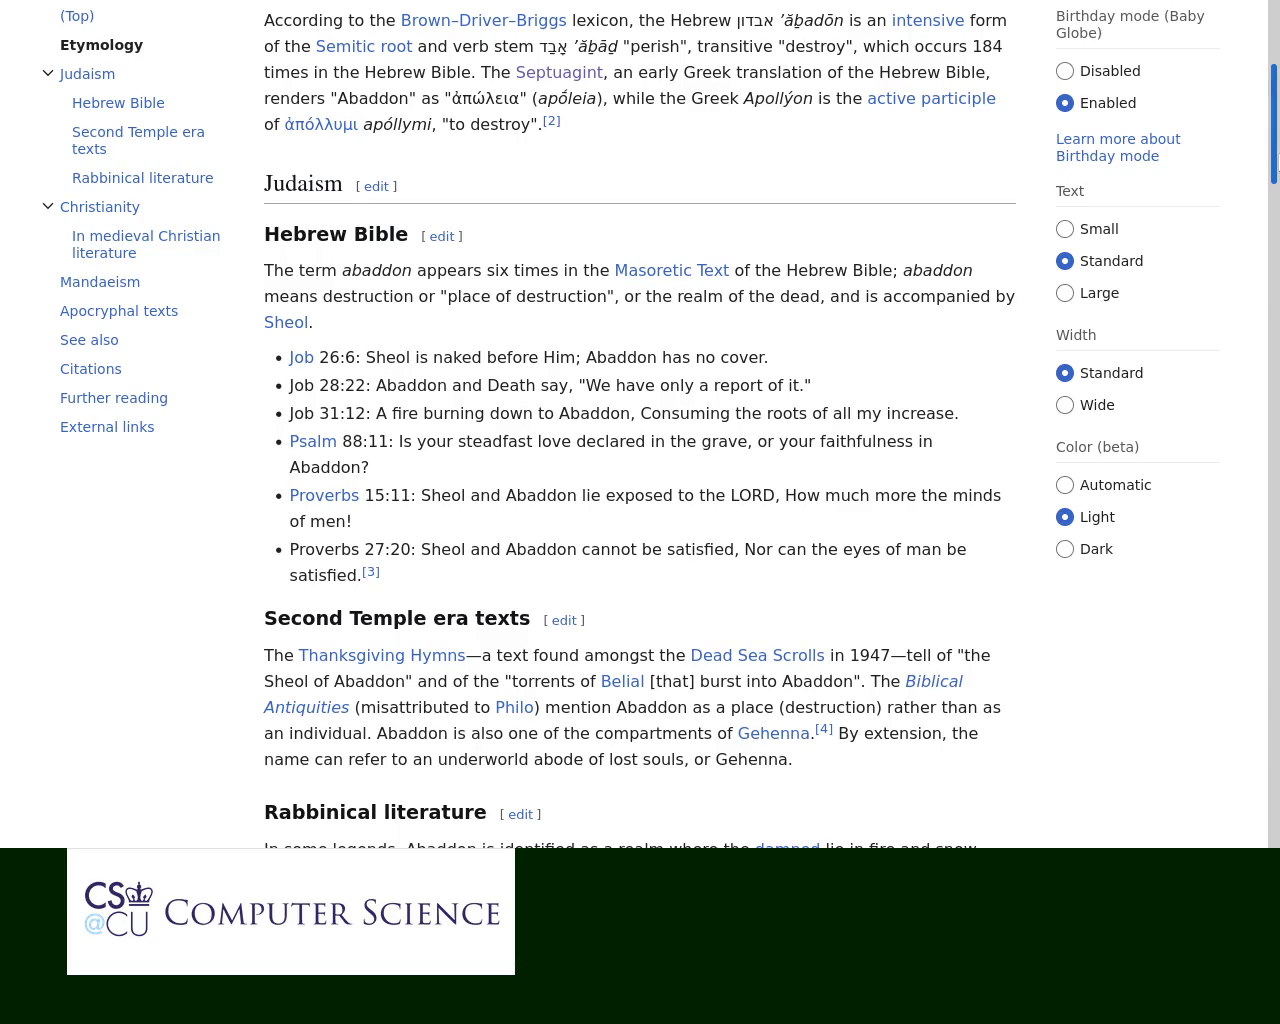
{"action": "scroll", "coordinate": [439, 253], "scroll_direction": "down", "scroll_amount": 3}
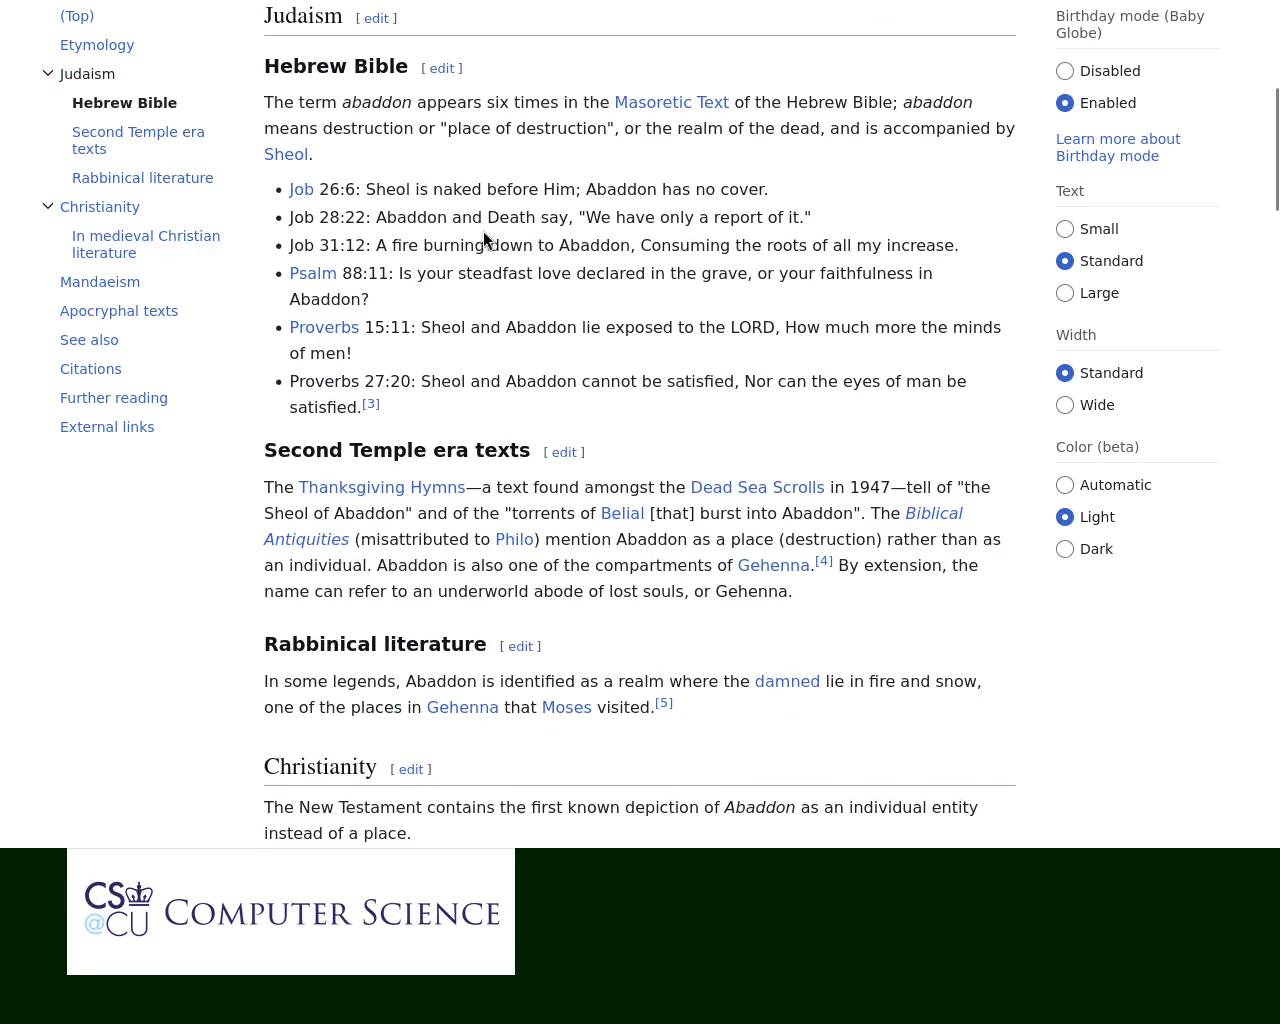
{"action": "double_click", "coordinate": [507, 216]}
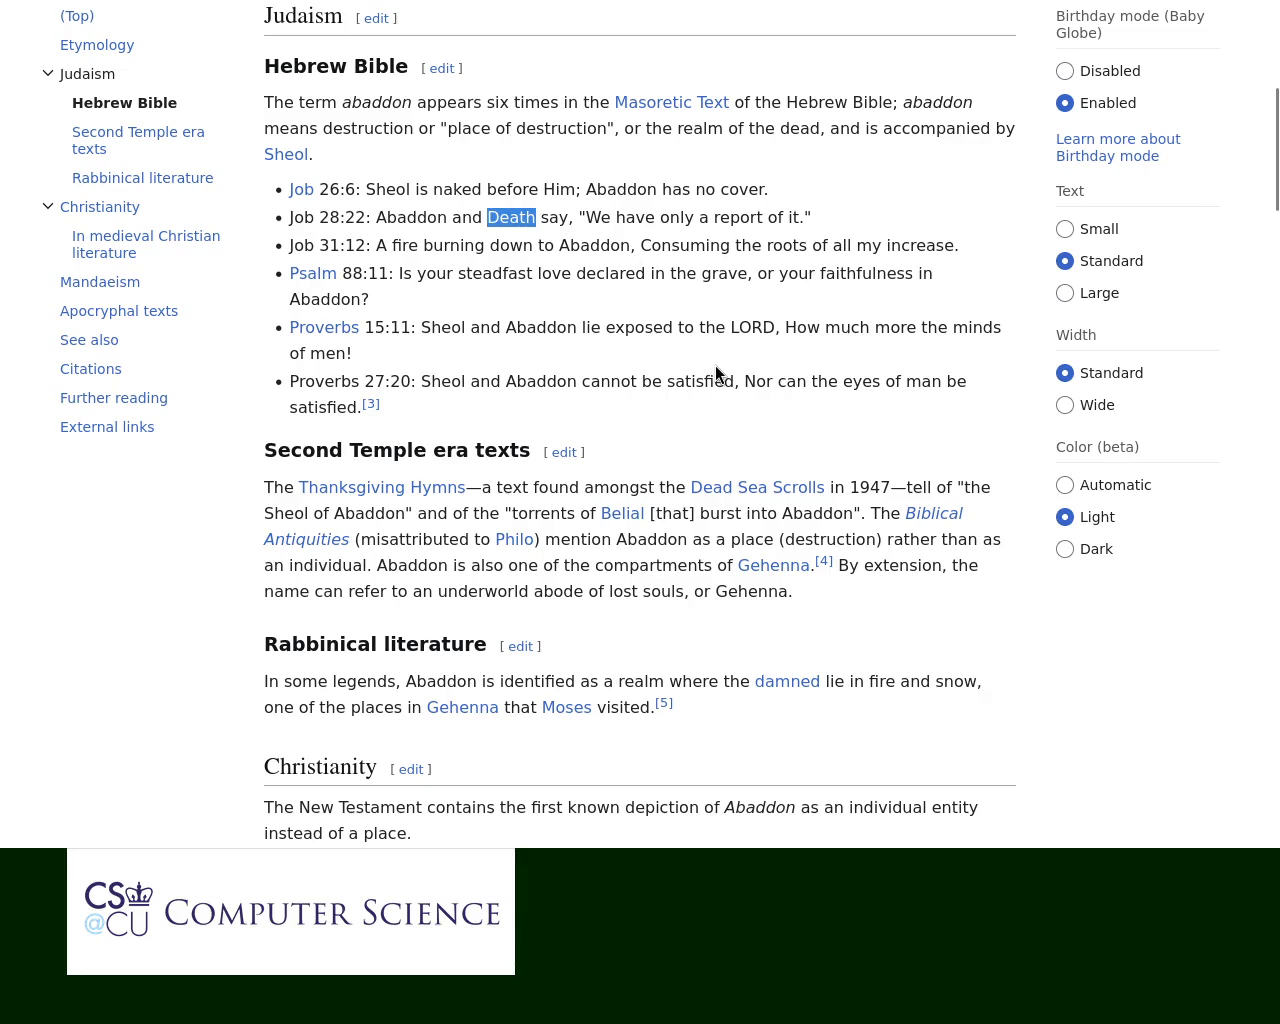